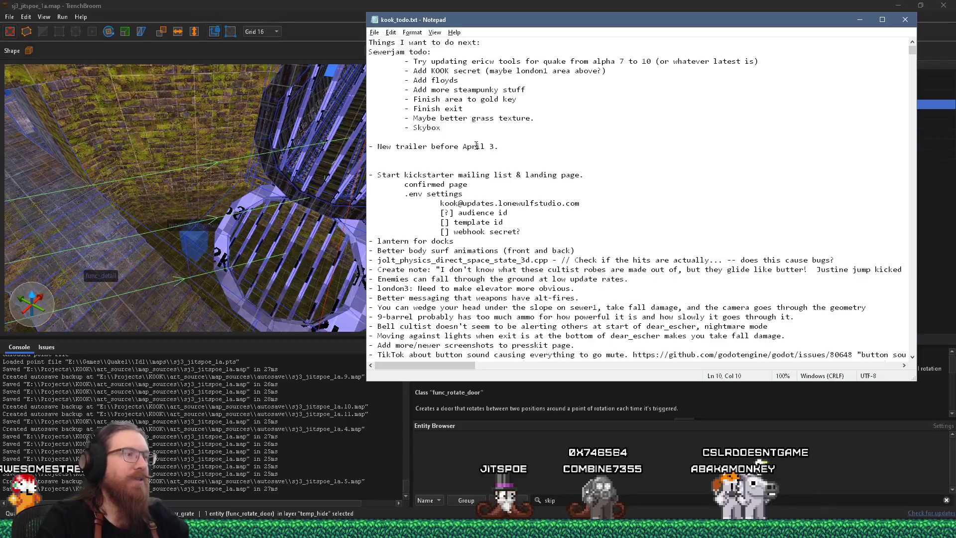
Add an 'Ambient sounds' line below '- Skybox' in kook_todo.txt, then return to TrenchBroom
key(Return)
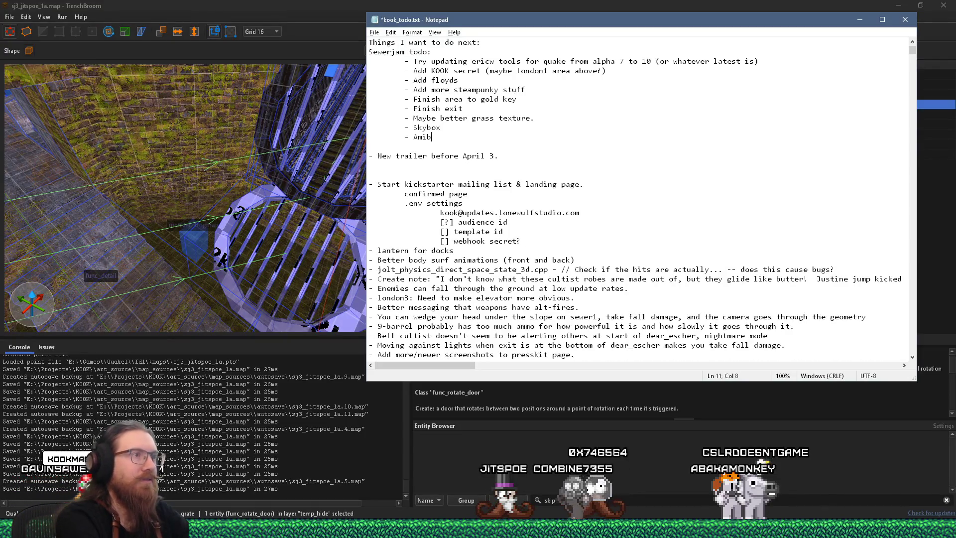
text(bient sounds)
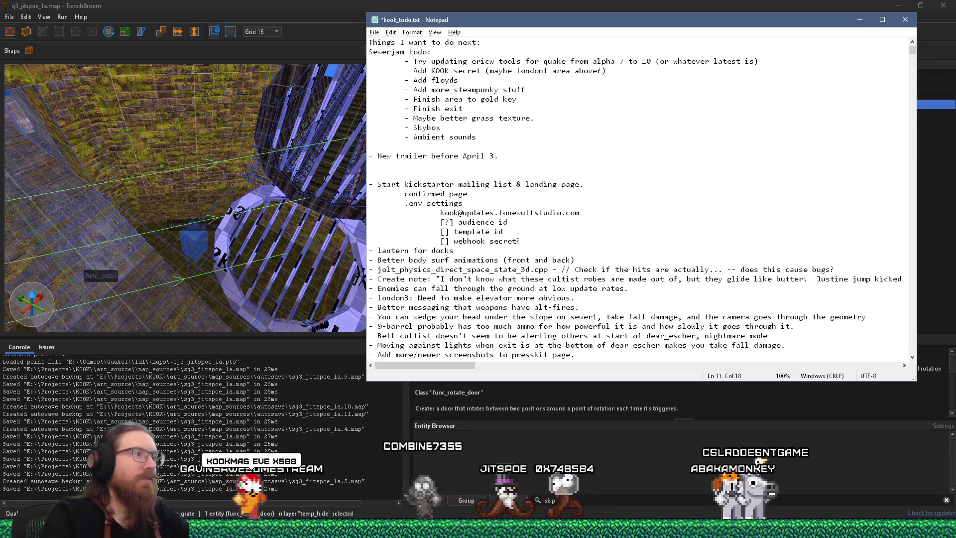
click(279, 4)
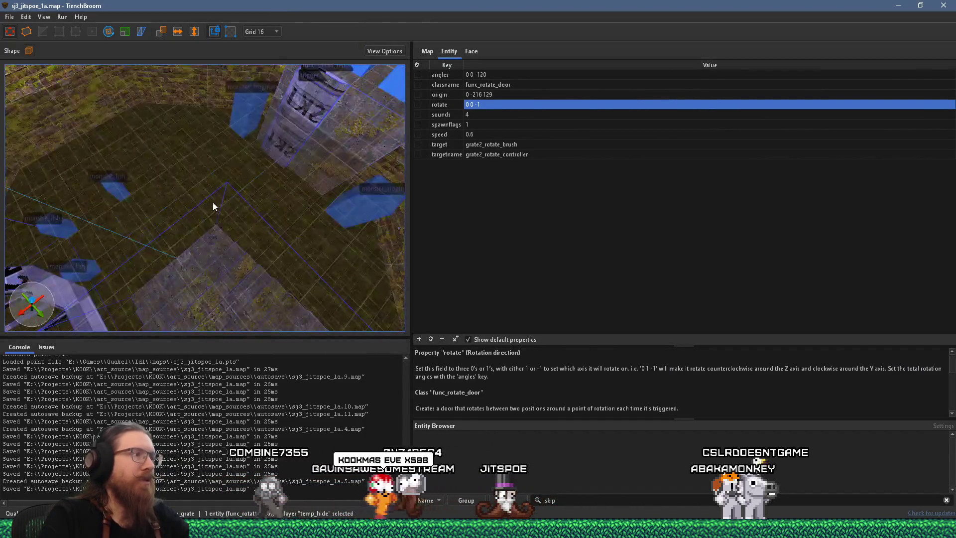
key(Escape)
right_click(213, 199)
mouse_move(287, 367)
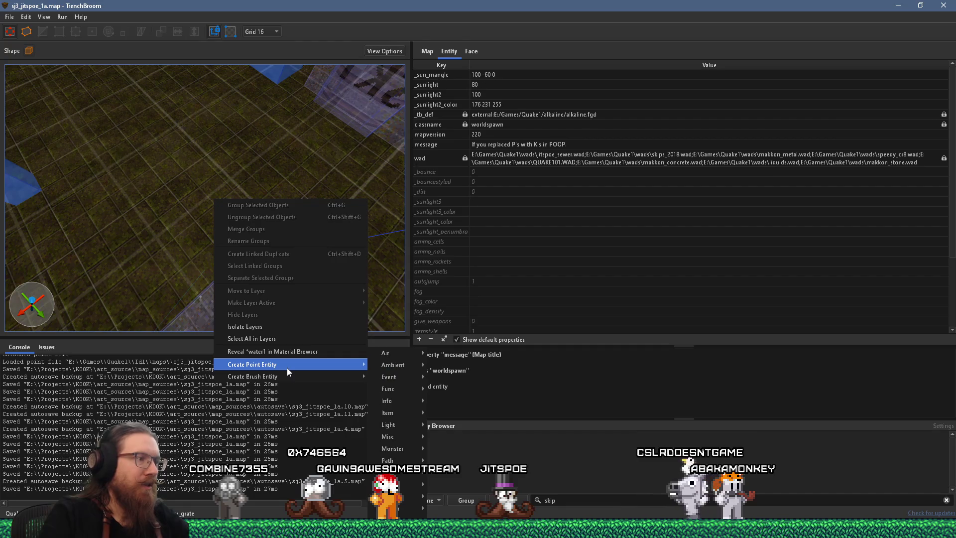
mouse_move(411, 365)
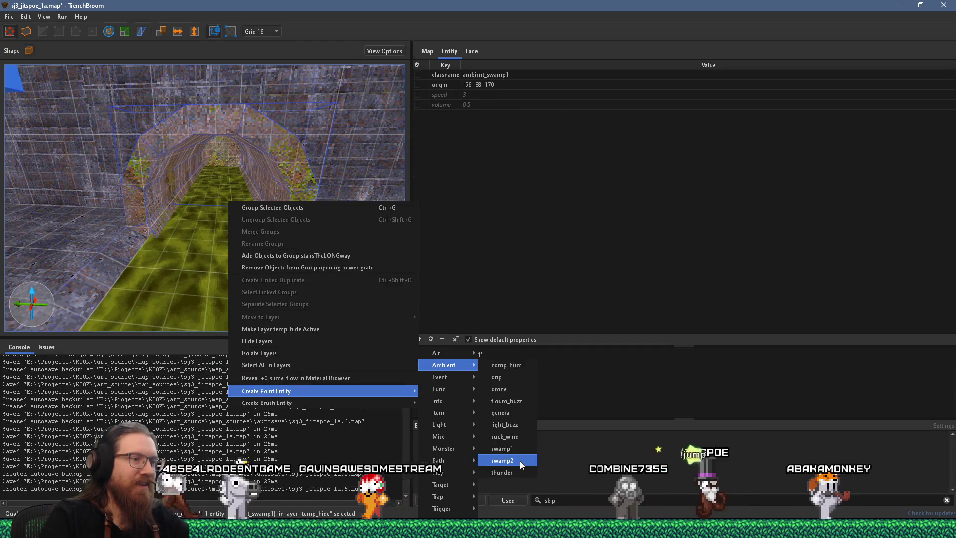
click(519, 461)
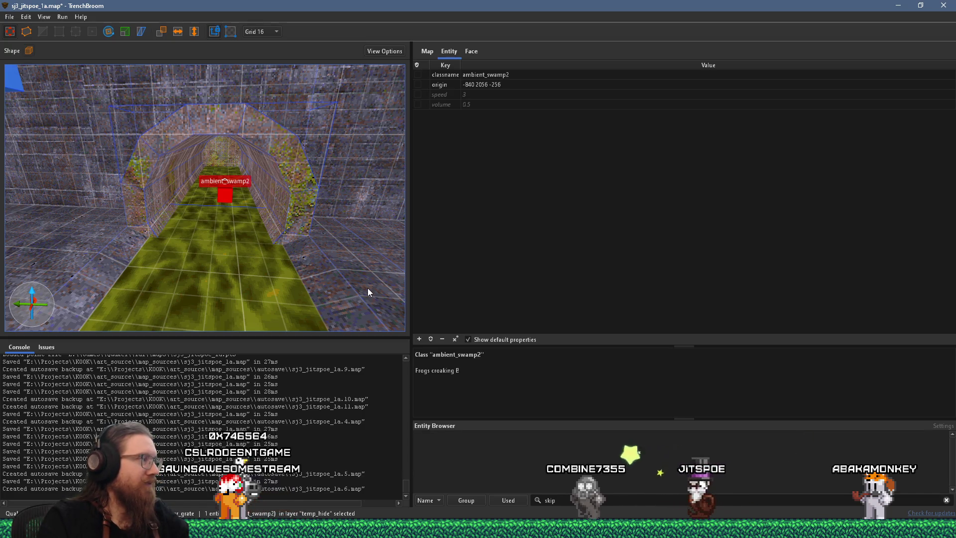
Fly the 3D view past the entity-filled rooms and mossy walls, then switch to Firefox
key(w)
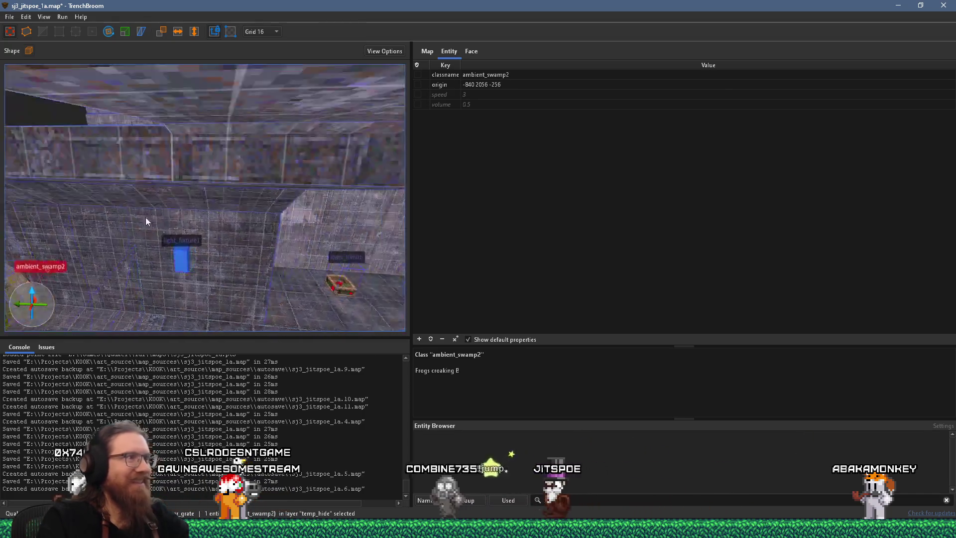
mouse_move(213, 252)
mouse_down()
mouse_move(261, 243)
mouse_move(198, 304)
mouse_move(108, 308)
mouse_move(4, 296)
mouse_move(368, 244)
mouse_move(384, 221)
mouse_move(323, 229)
mouse_move(213, 191)
mouse_move(221, 194)
mouse_move(172, 203)
mouse_move(189, 201)
mouse_move(160, 179)
mouse_up()
mouse_move(243, 186)
mouse_down()
mouse_move(214, 200)
mouse_move(190, 140)
mouse_move(222, 211)
mouse_move(219, 249)
mouse_move(185, 290)
mouse_move(218, 250)
mouse_move(186, 239)
mouse_move(277, 192)
mouse_move(322, 194)
mouse_move(292, 187)
mouse_up()
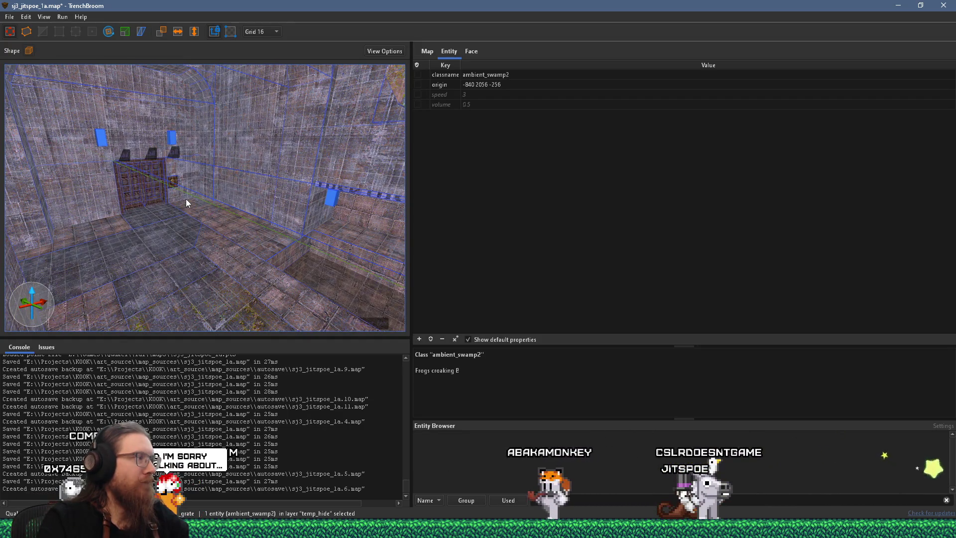
mouse_move(193, 191)
mouse_down()
mouse_move(241, 194)
mouse_move(220, 240)
mouse_move(73, 223)
mouse_move(151, 329)
mouse_move(332, 304)
mouse_up()
mouse_move(252, 288)
mouse_down()
mouse_move(149, 273)
mouse_move(130, 254)
mouse_move(311, 240)
mouse_move(221, 257)
mouse_move(234, 250)
mouse_move(244, 199)
mouse_move(245, 252)
mouse_move(252, 228)
mouse_move(228, 229)
mouse_move(303, 215)
mouse_move(324, 147)
mouse_move(248, 160)
mouse_up()
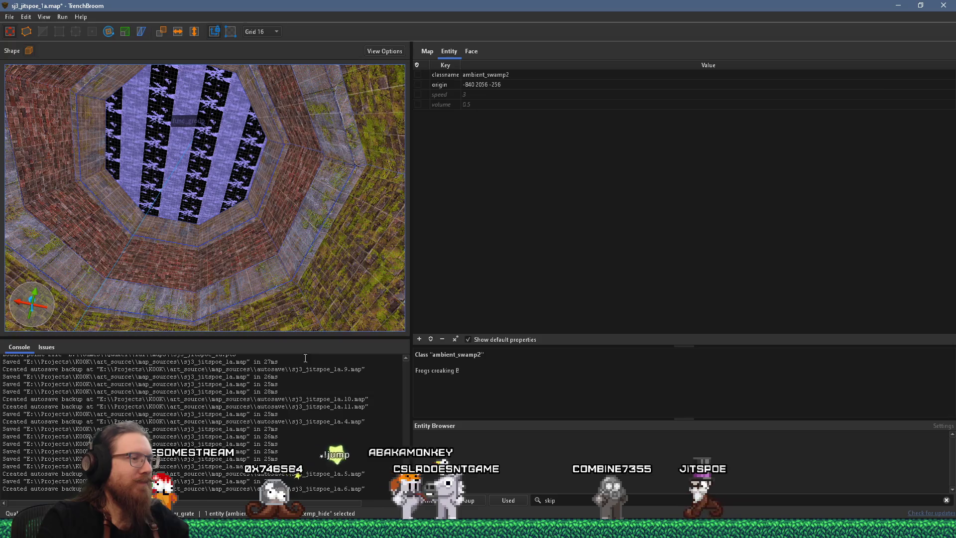
mouse_move(368, 529)
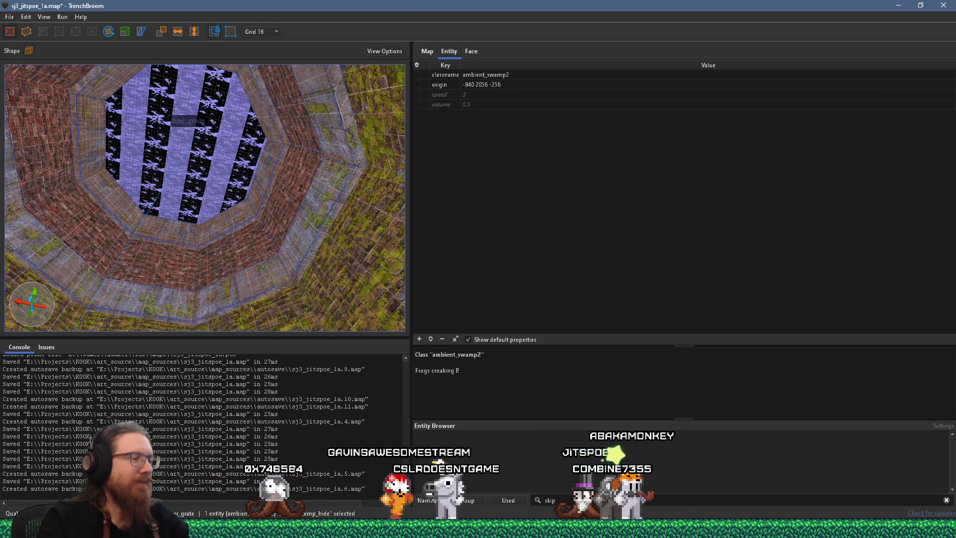
click(924, 492)
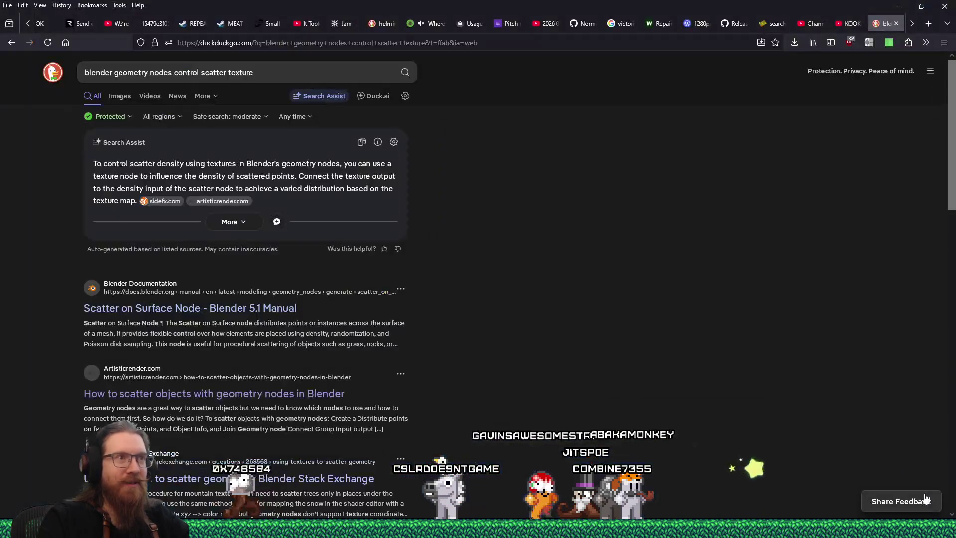
Search the web for 'makkon skybox' from the address bar
click(685, 49)
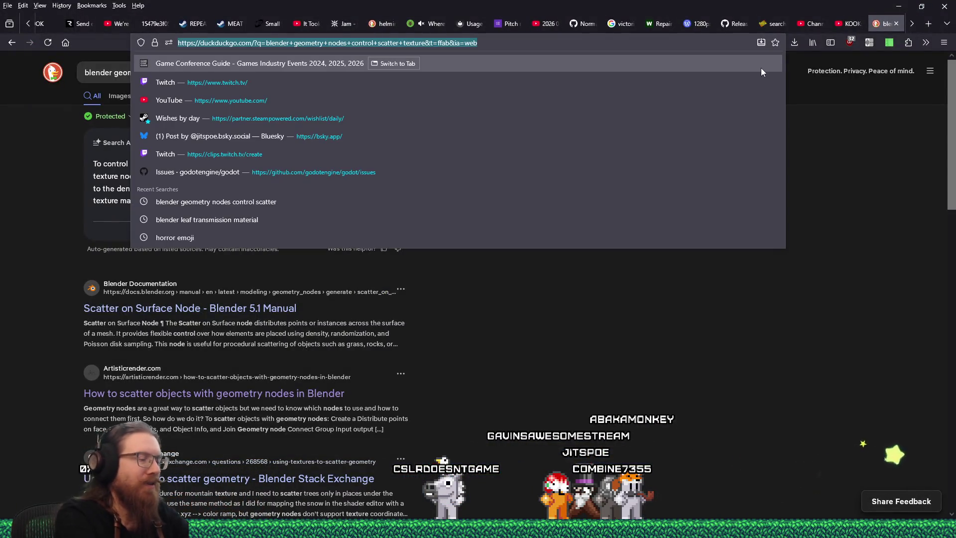
text(makko)
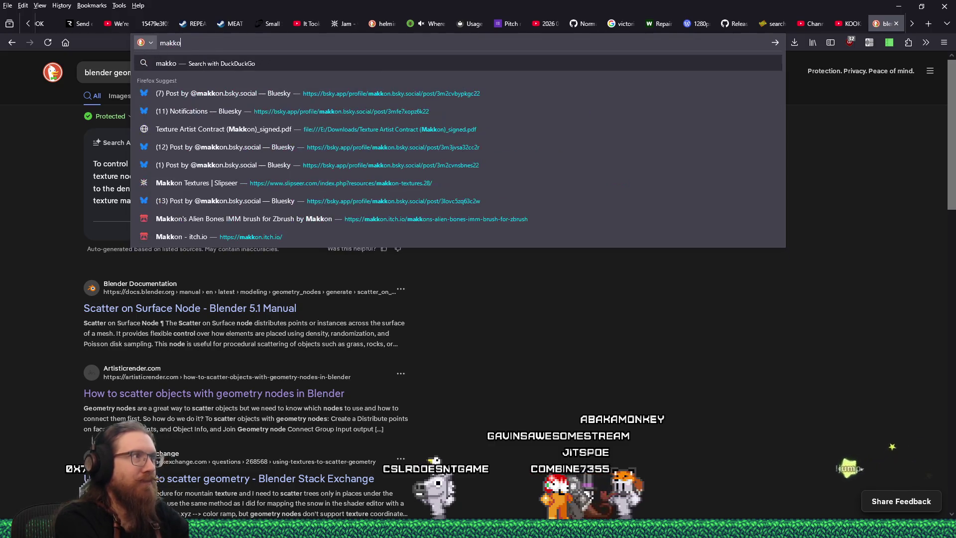
text(n skybox)
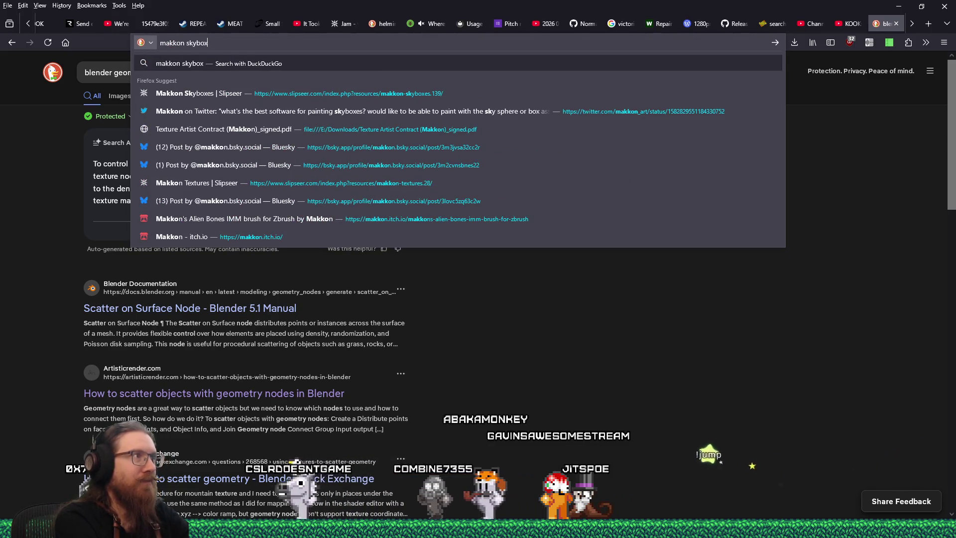
key(Return)
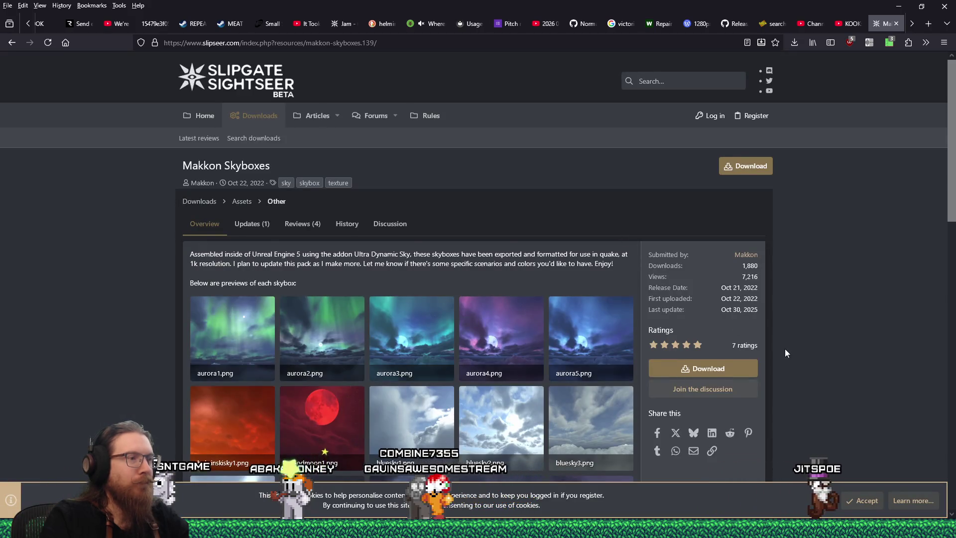
scroll(784, 348, down, 5)
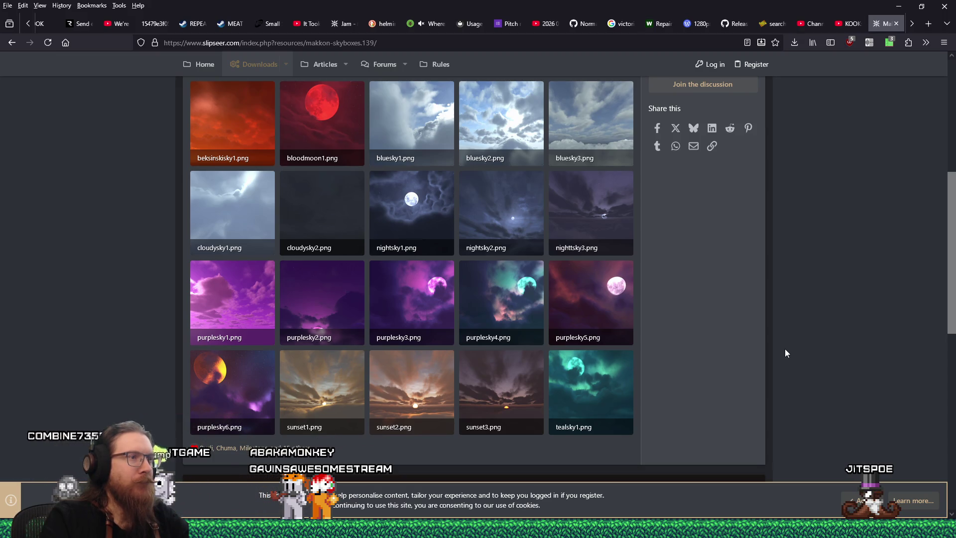
scroll(785, 350, up, 3)
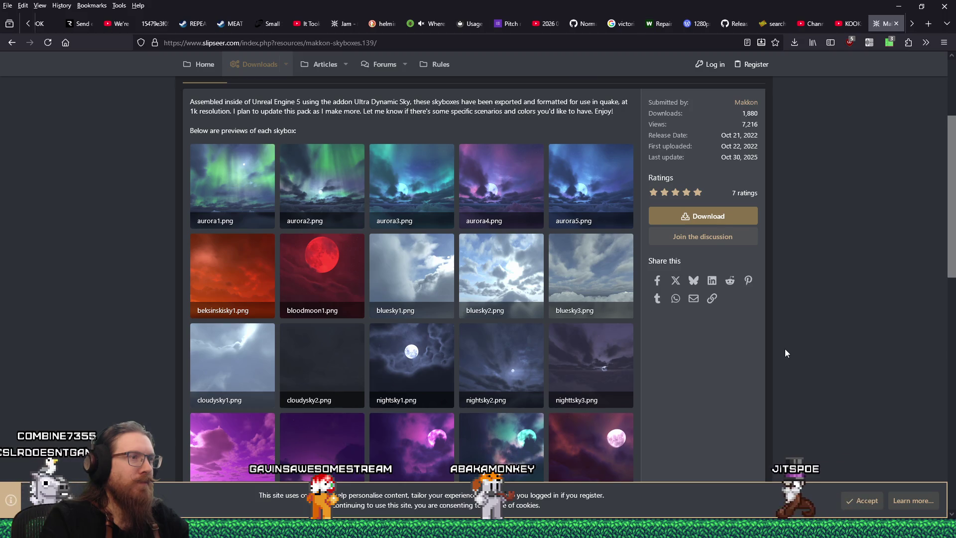
scroll(786, 352, down, 4)
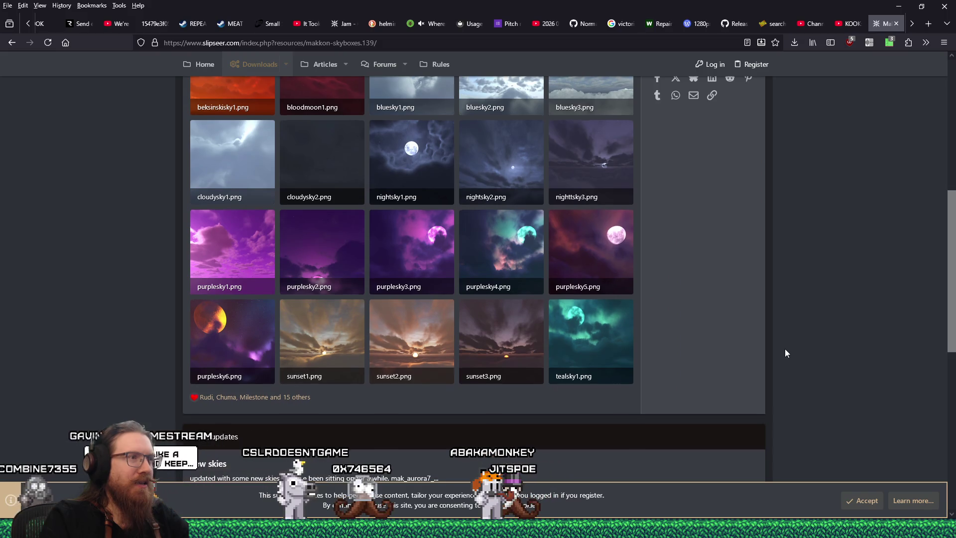
scroll(785, 352, up, 2)
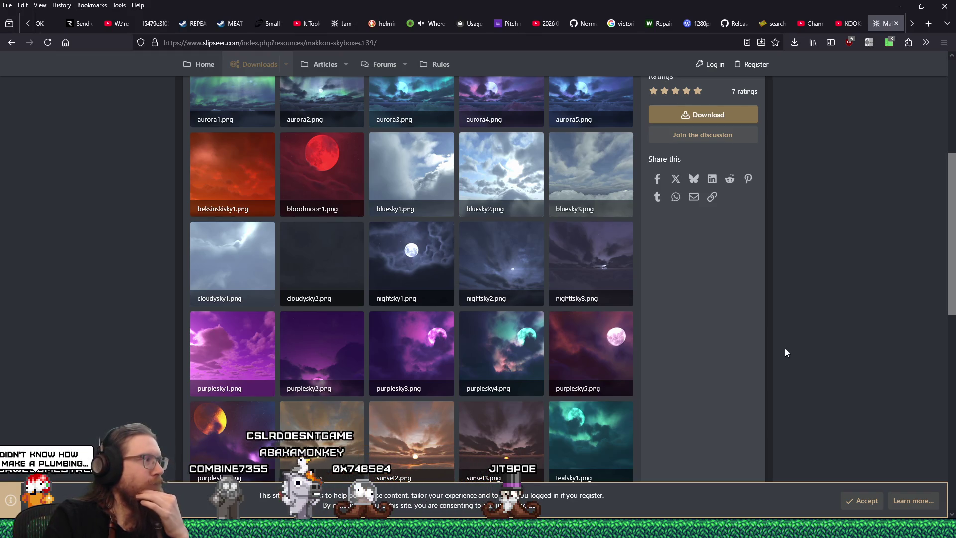
scroll(785, 349, down, 4)
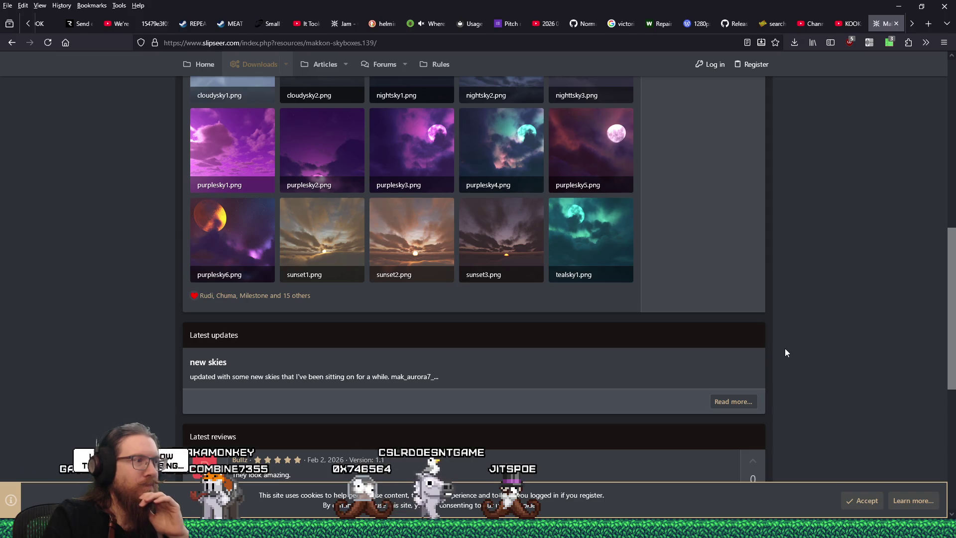
scroll(784, 348, up, 3)
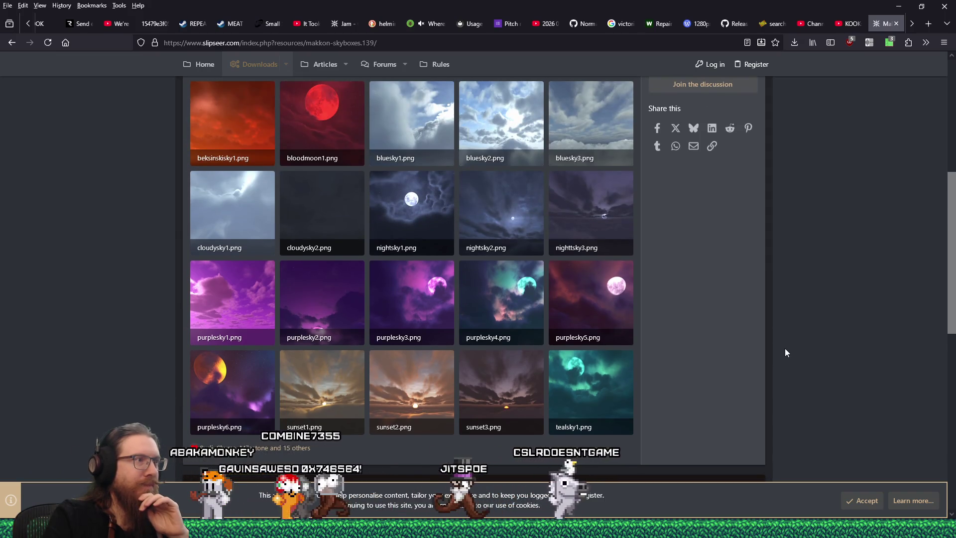
scroll(785, 353, up, 1)
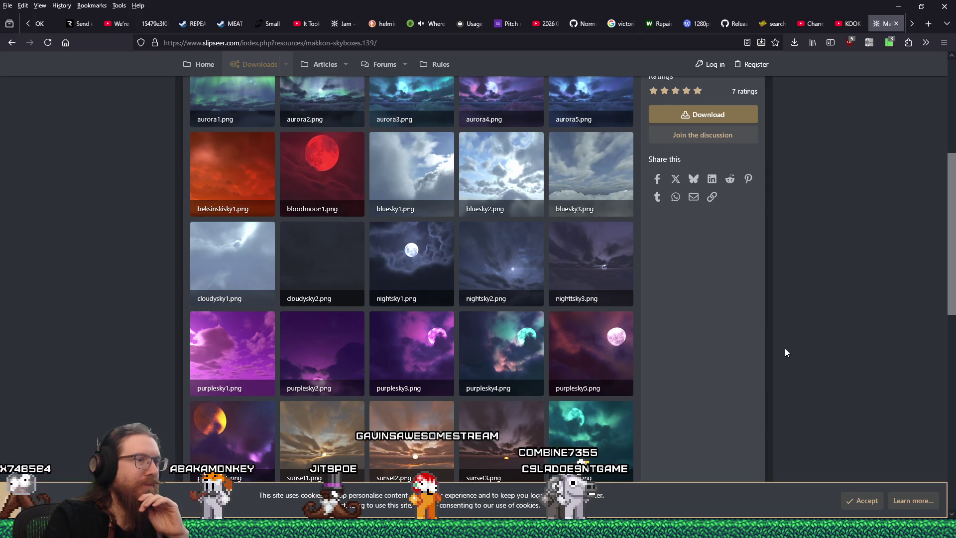
scroll(785, 353, down, 1)
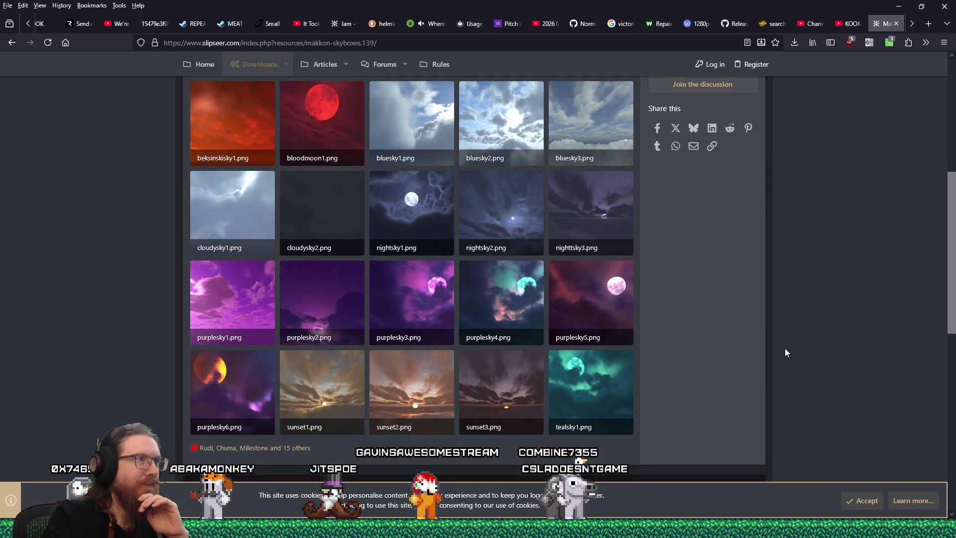
scroll(785, 352, up, 1)
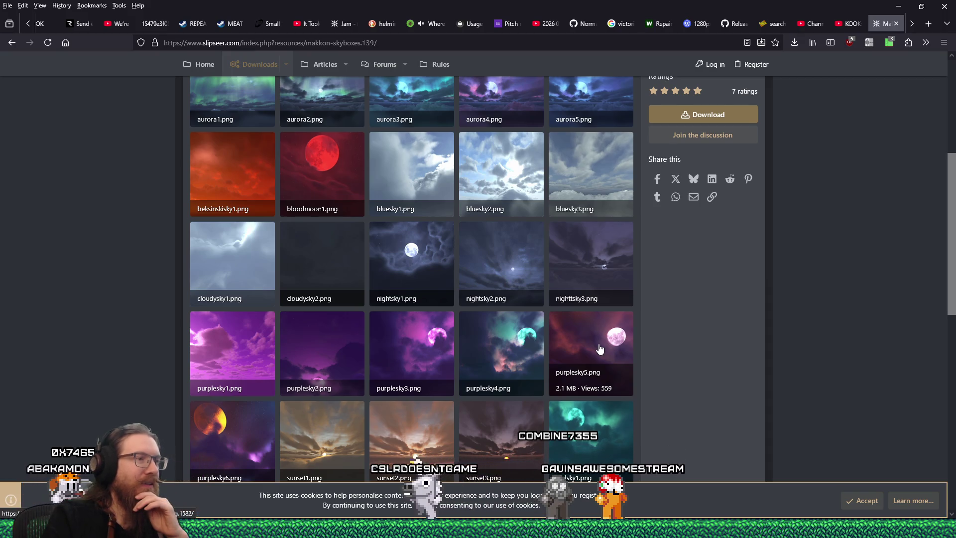
scroll(600, 349, down, 3)
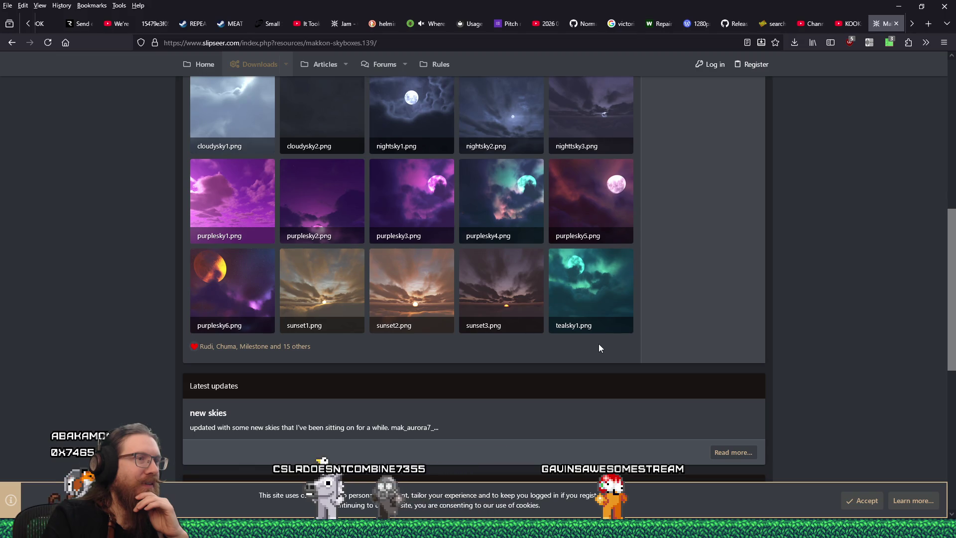
scroll(599, 348, up, 5)
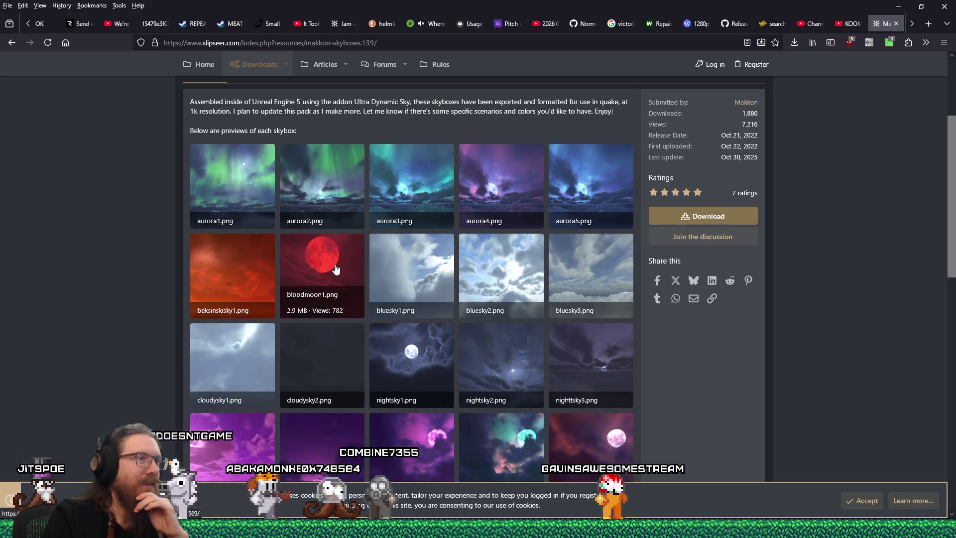
scroll(605, 269, down, 4)
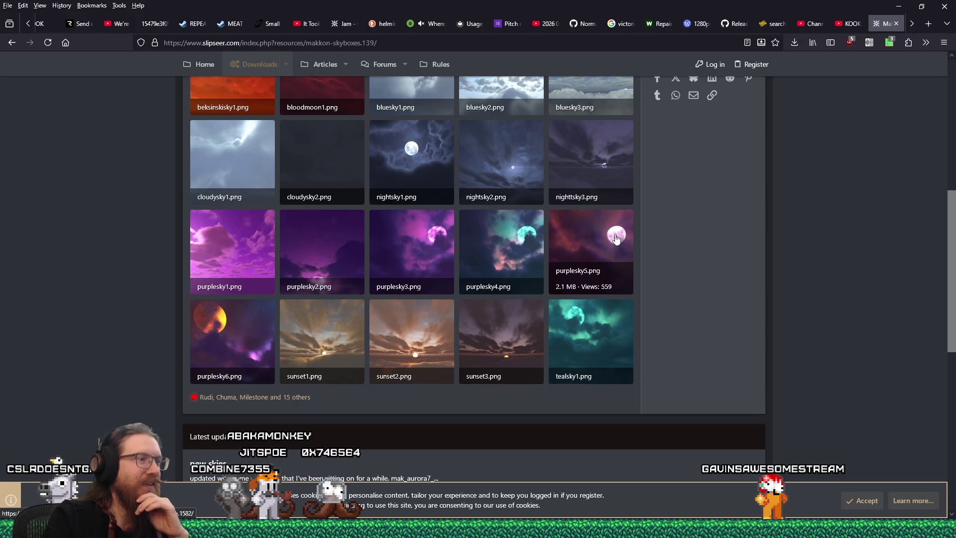
View the purplesky5 preview full size, zoom on the moon, then close it
click(616, 238)
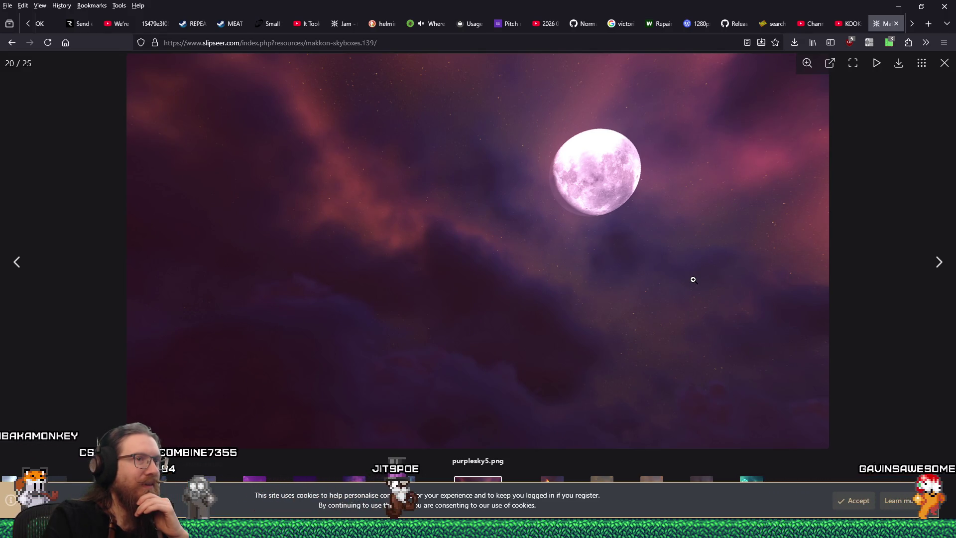
click(581, 181)
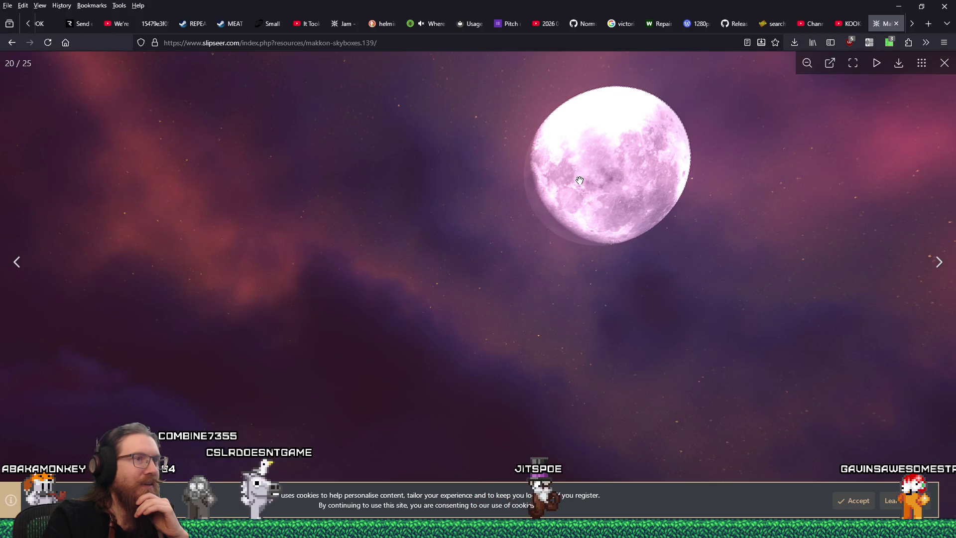
click(641, 283)
click(906, 321)
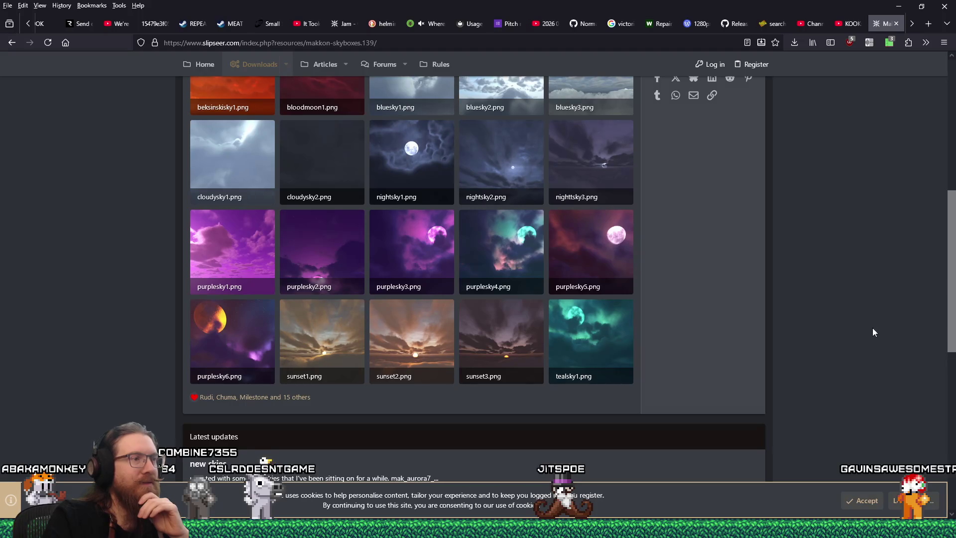
Scroll through the skybox preview gallery and start downloading the Makkon skybox pack
scroll(840, 327, up, 4)
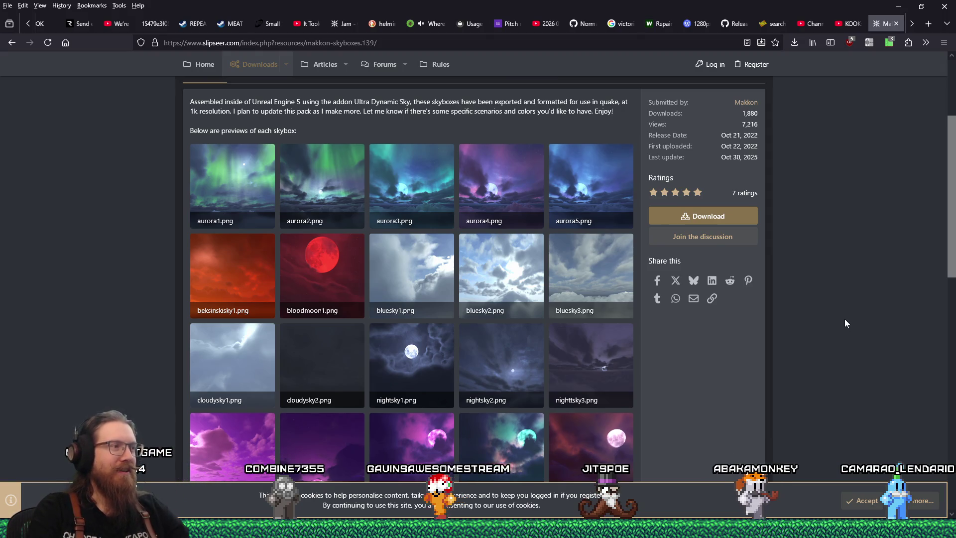
scroll(844, 319, down, 4)
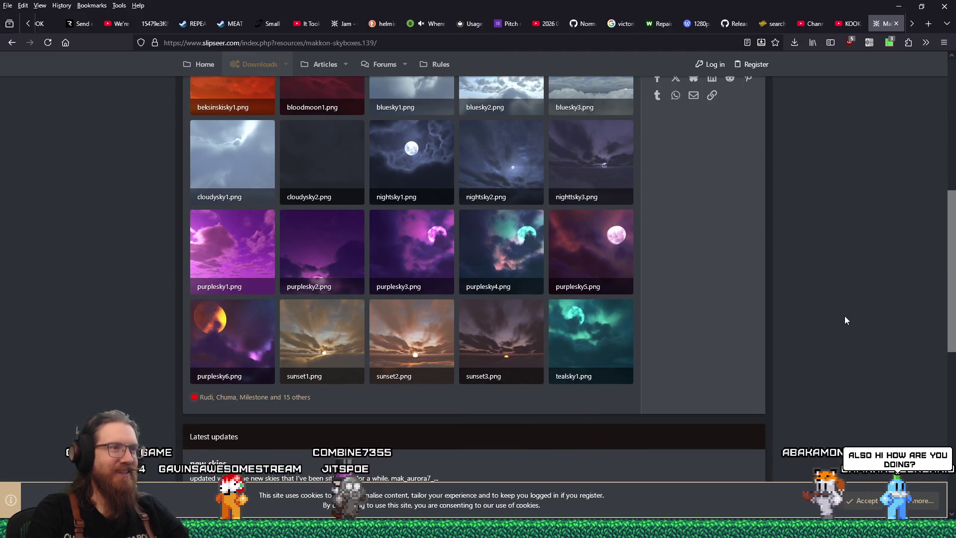
scroll(845, 319, up, 3)
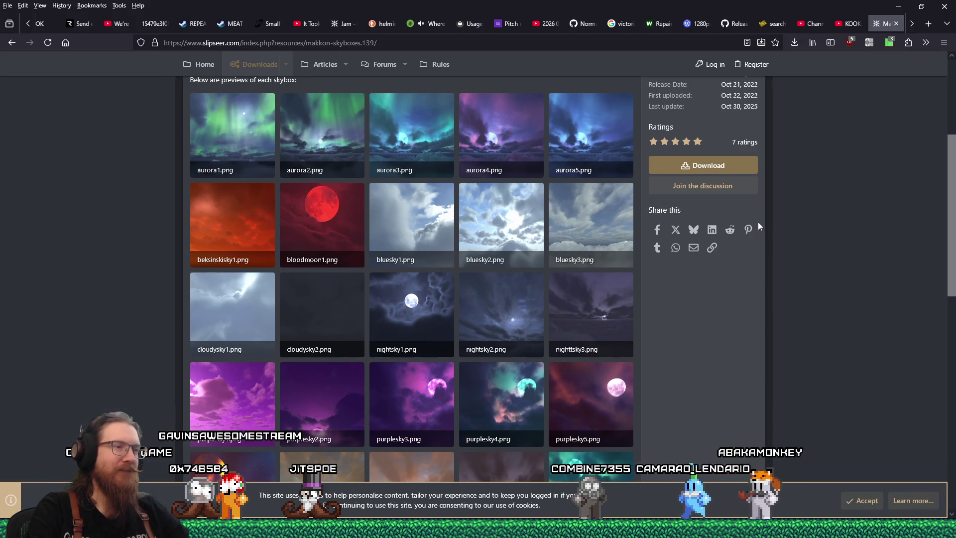
click(705, 167)
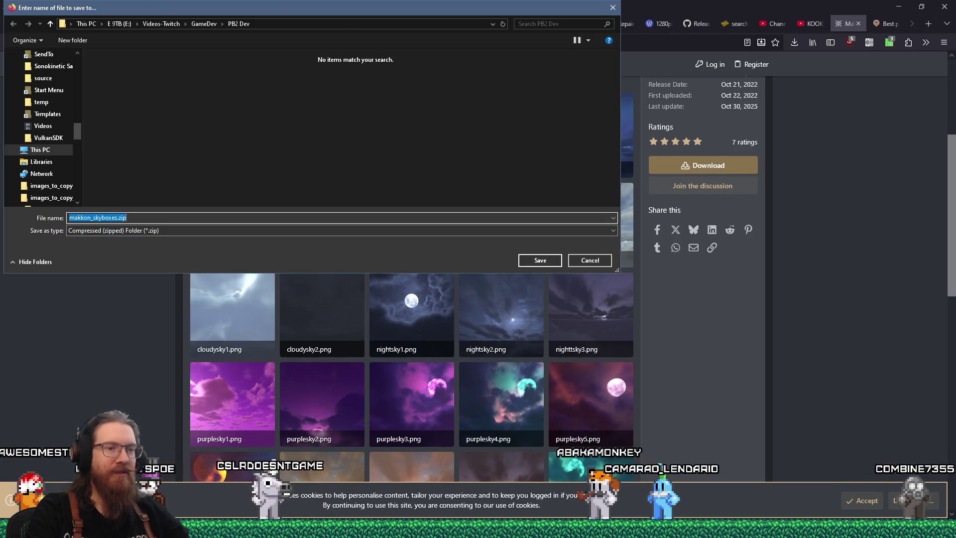
Launch the file search utility from the system tray, then close it again
click(814, 529)
click(814, 491)
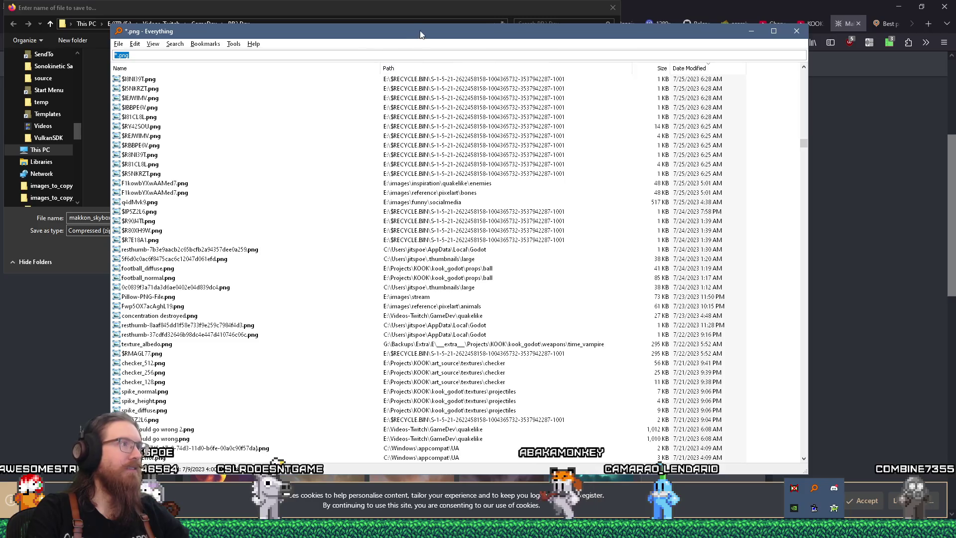
key(Escape)
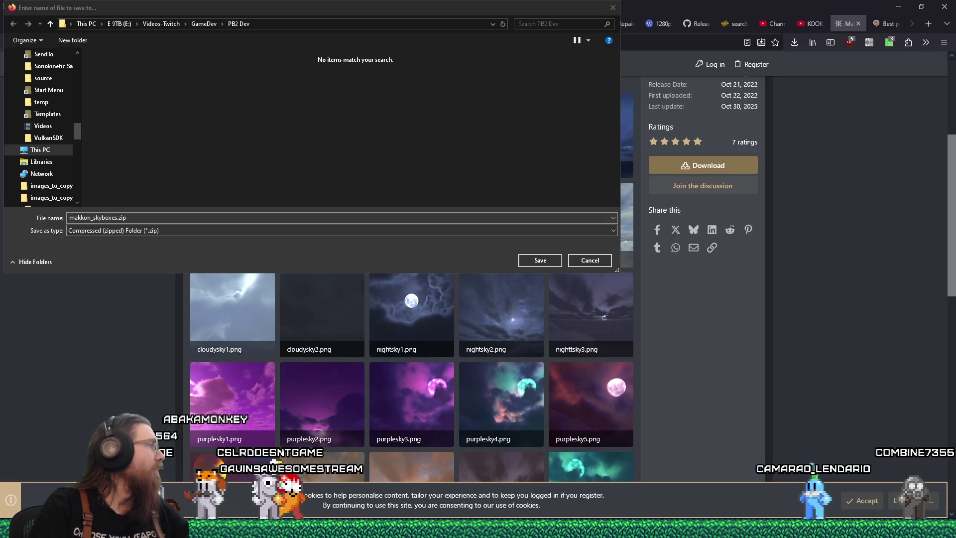
Point the Save dialog at the e:\downloads\games\quake1\ folder
click(172, 218)
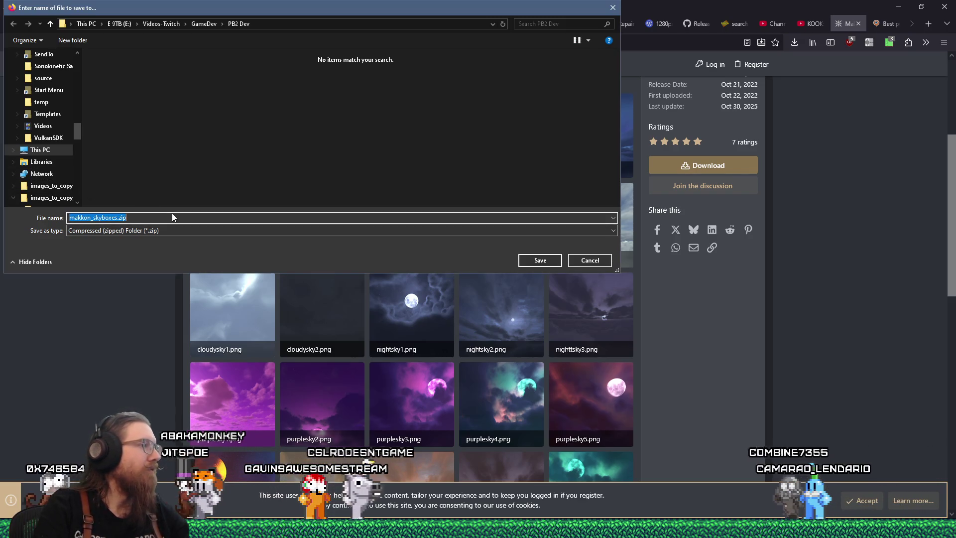
text(e:\)
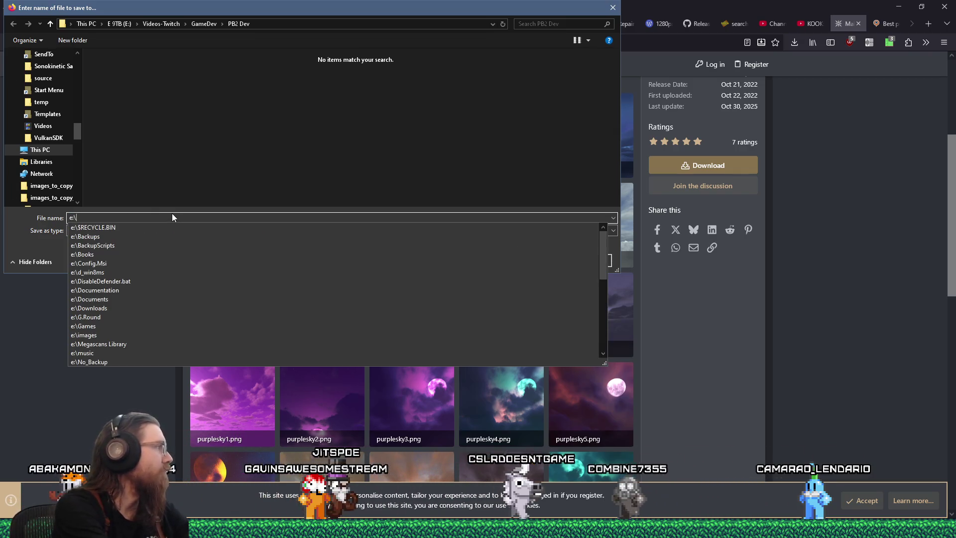
text(downloads\ga)
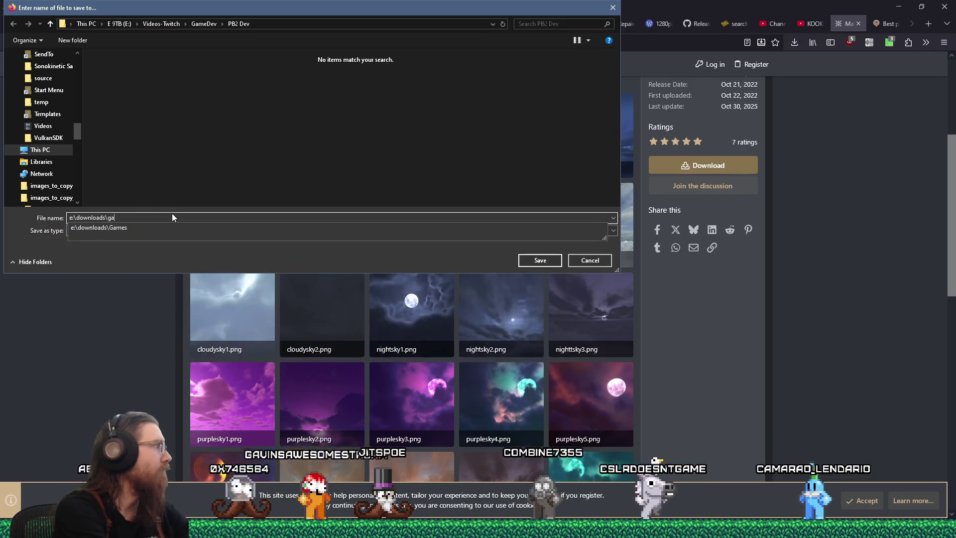
text(mes\quake)
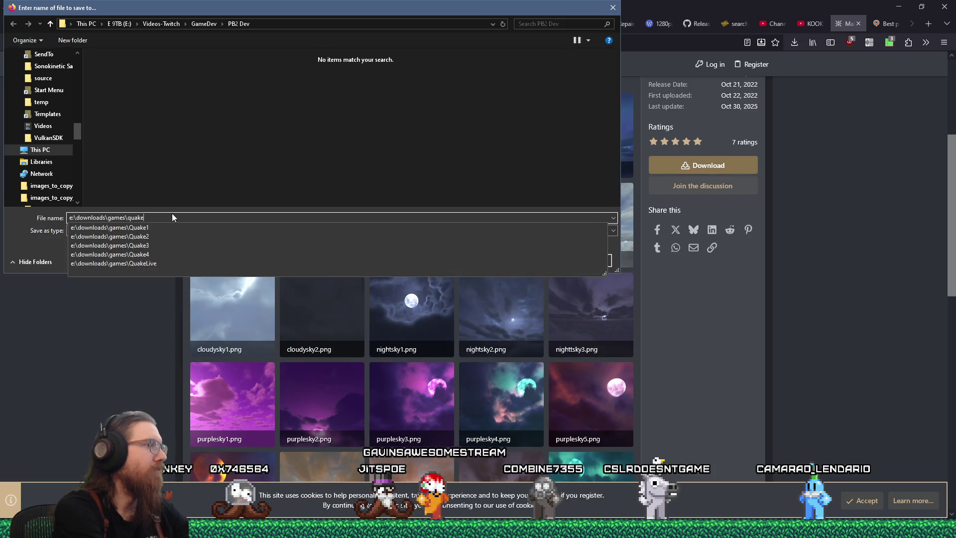
text(1\texture)
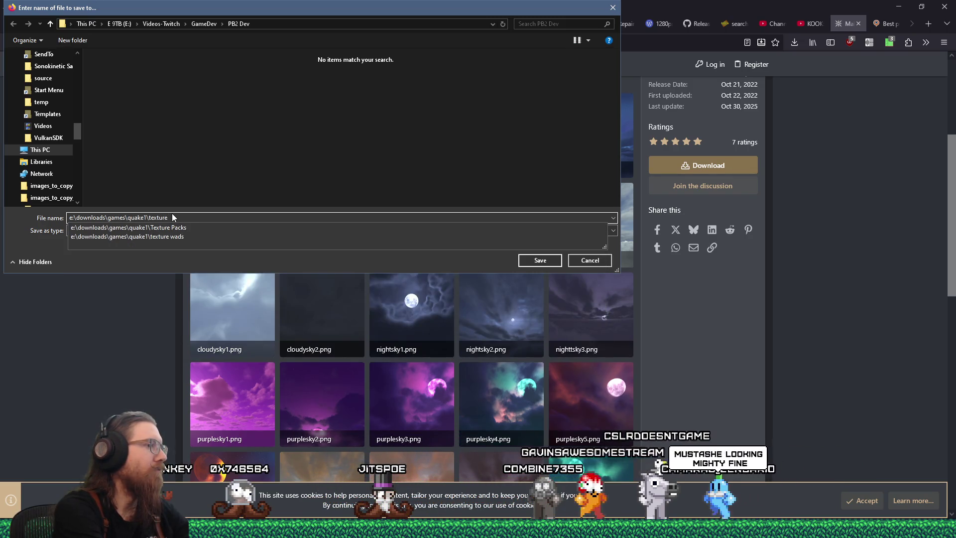
key(Down)
key(Down)
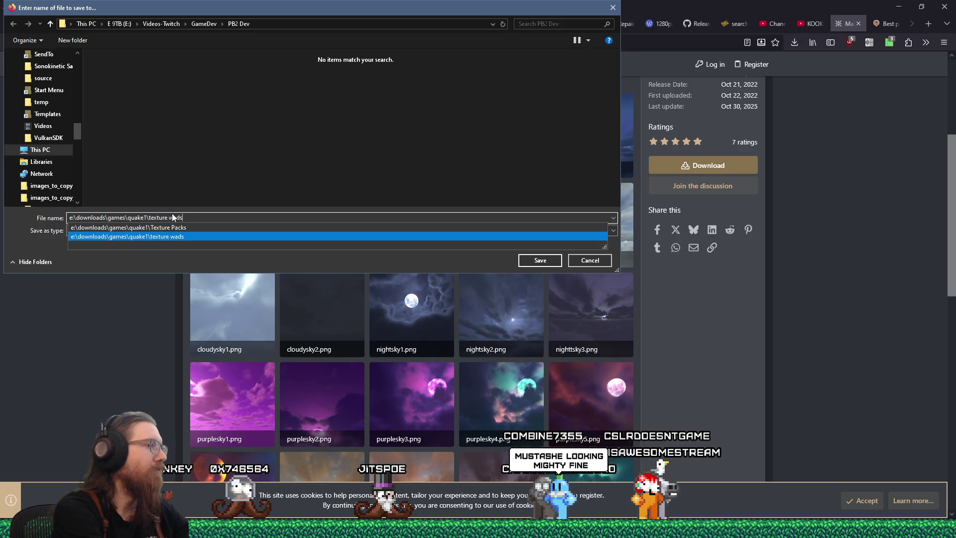
key(BackSpace)
key(BackSpace)
key(BackSpace)
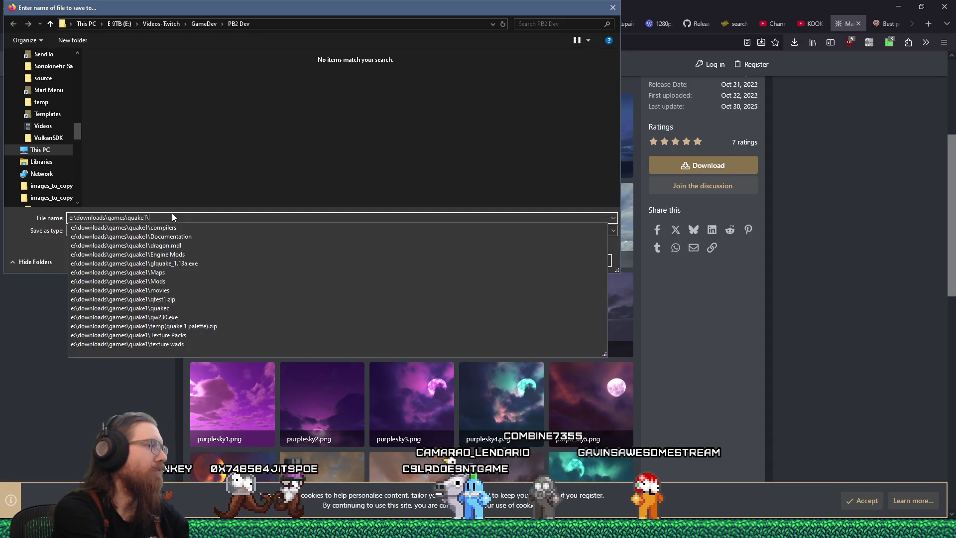
key(Return)
Create a new folder named 'skies' inside the Quake1 folder
click(192, 185)
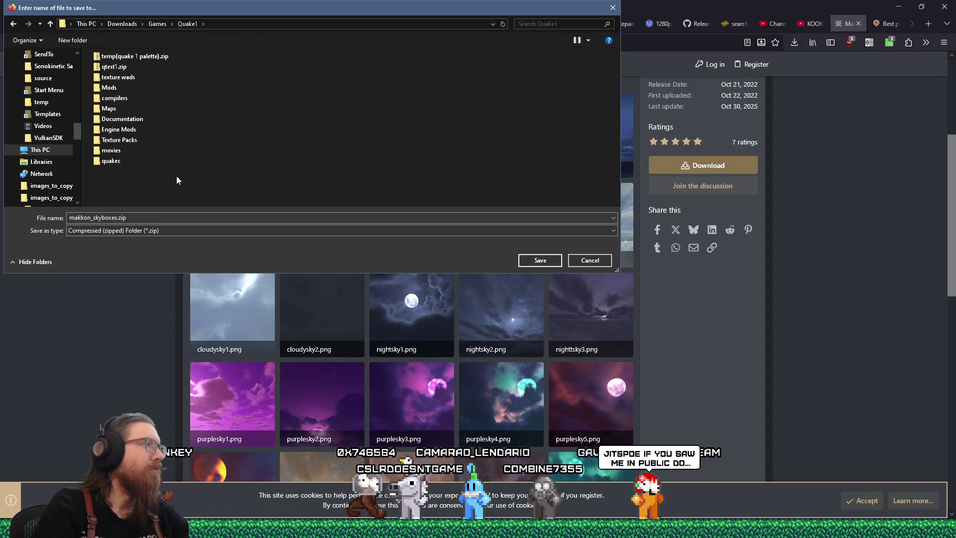
right_click(176, 176)
mouse_move(237, 378)
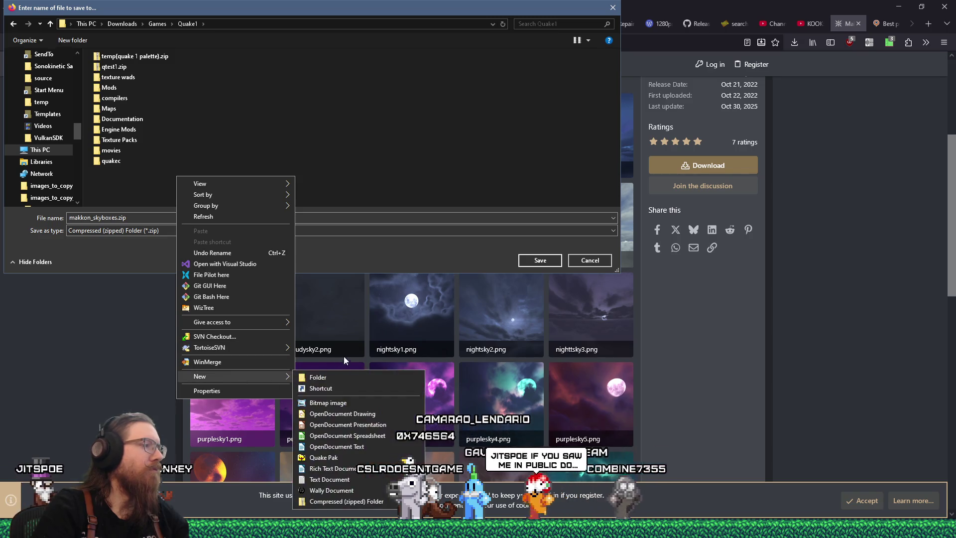
click(342, 376)
text(skies)
key(Return)
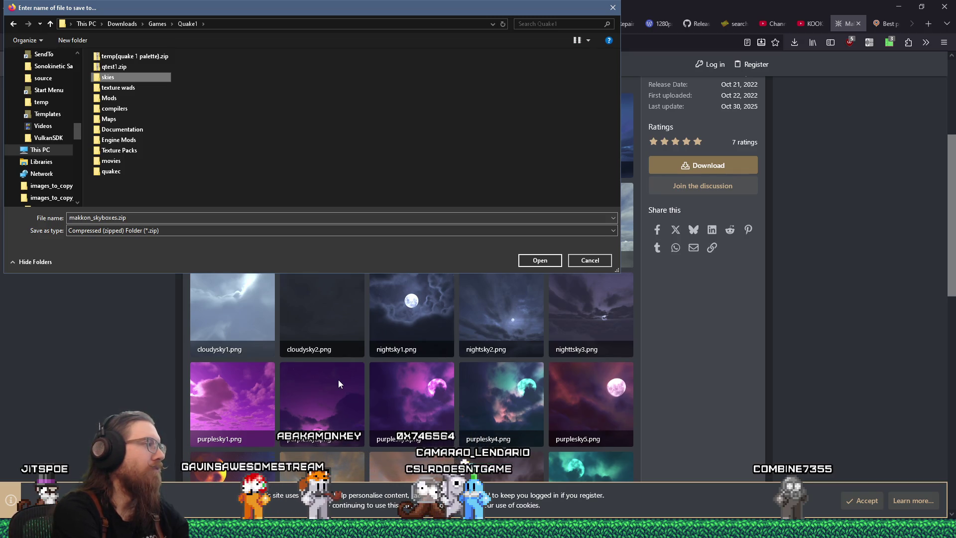
Save makkon_skyboxes.zip into the skies folder and check the recent downloads list
key(Return)
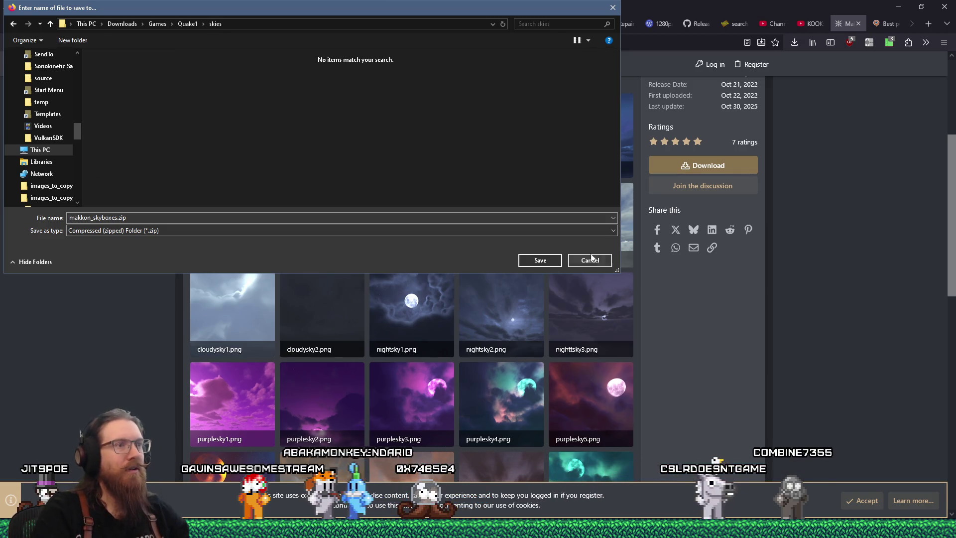
click(554, 261)
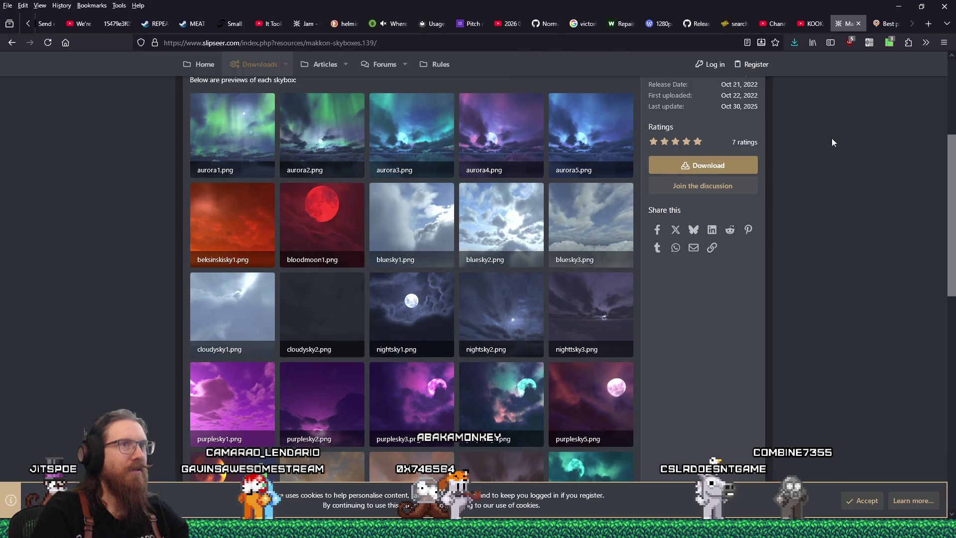
click(792, 44)
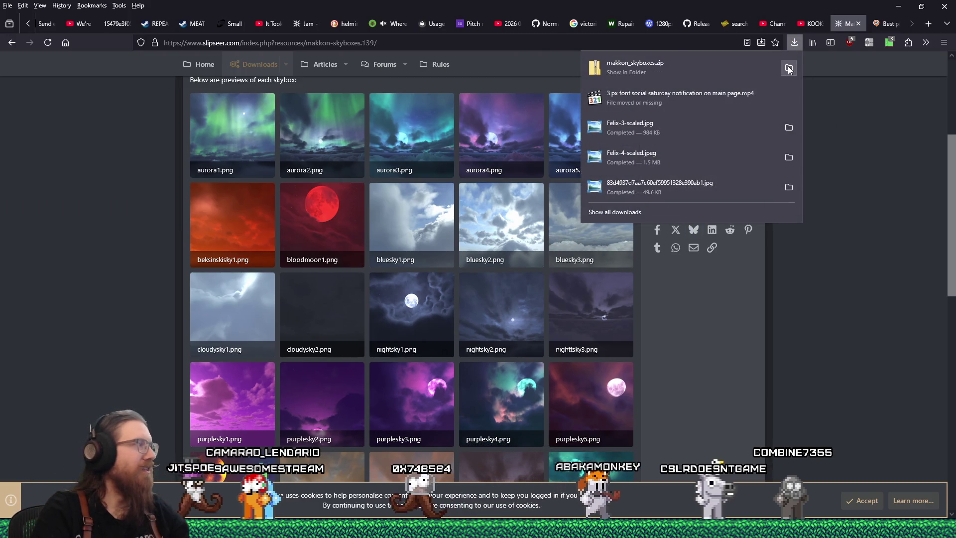
Show makkon_skyboxes.zip in its folder and select mak_purplesky8_lf.tga among the 210 extracted skies
click(789, 69)
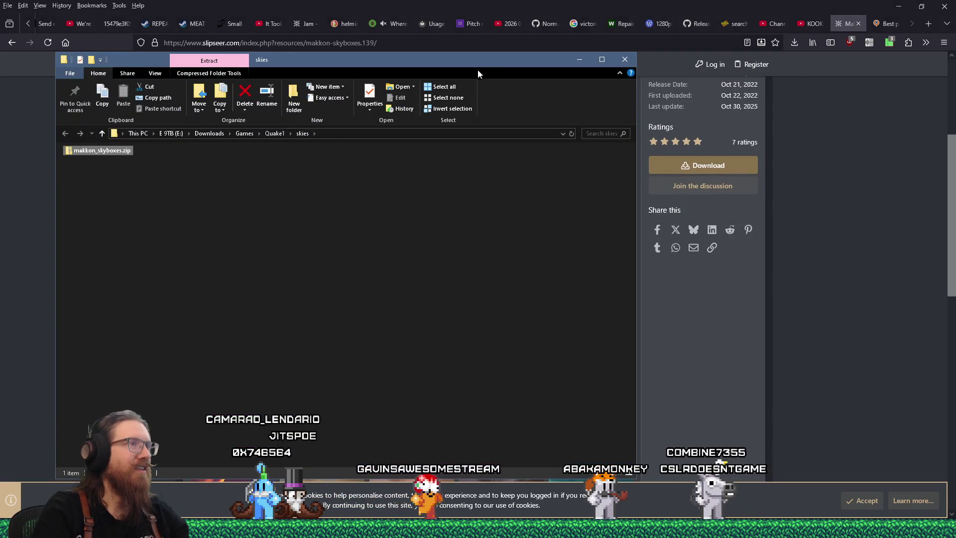
drag(496, 60, 0, 27)
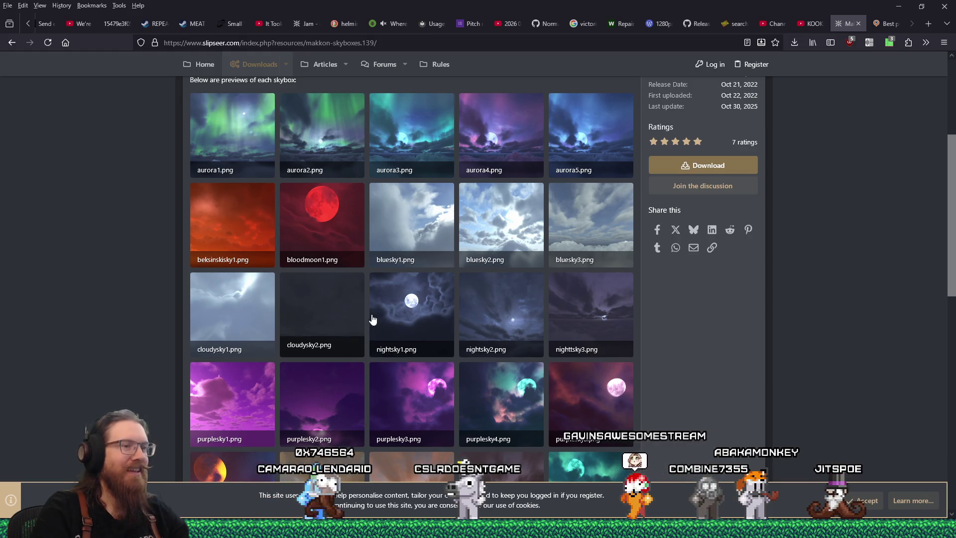
scroll(375, 315, down, 5)
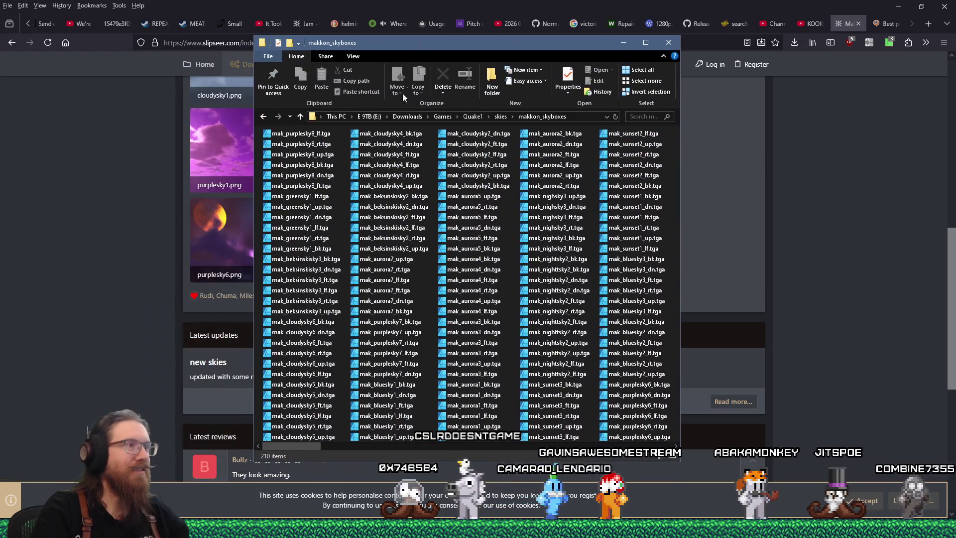
click(318, 134)
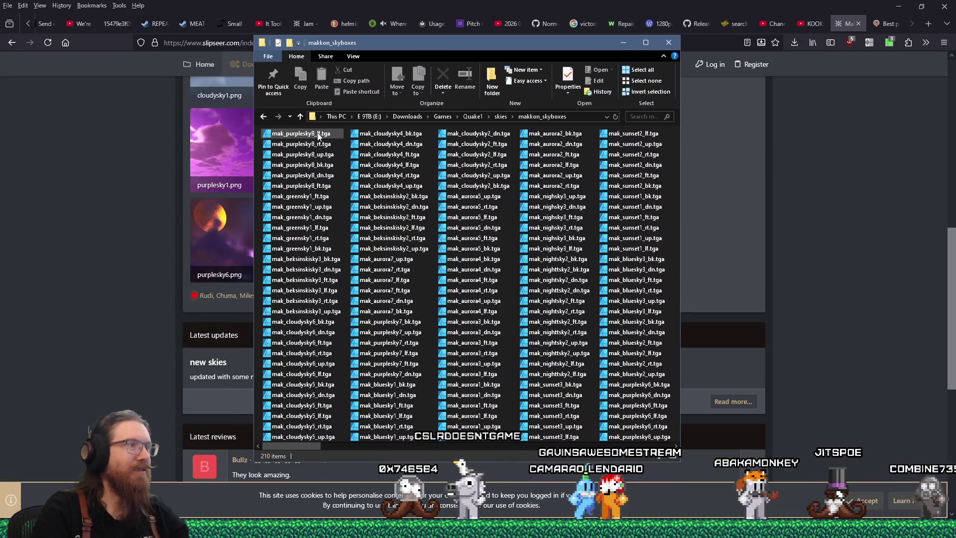
Open mak_purplesky8_lf.tga in Krita through its Open with menu
right_click(319, 134)
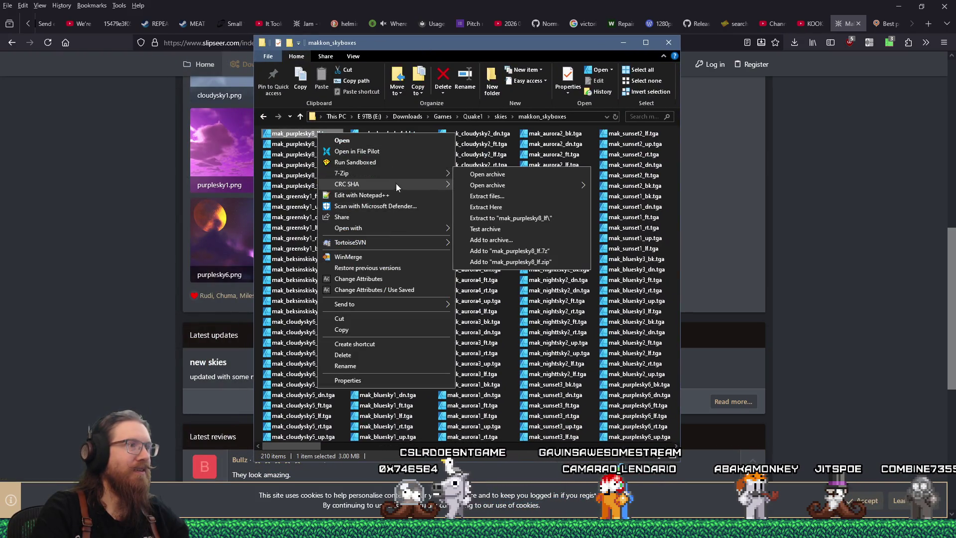
click(396, 228)
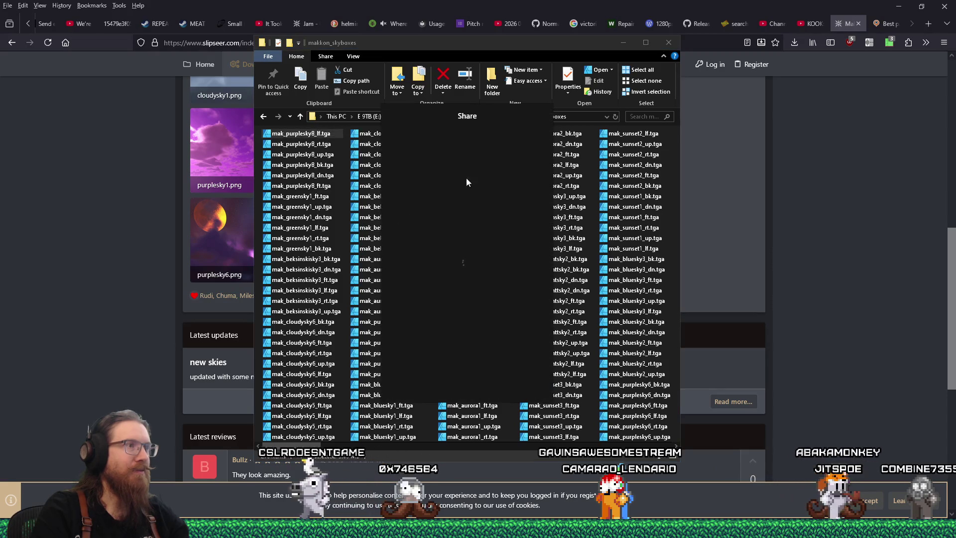
key(Escape)
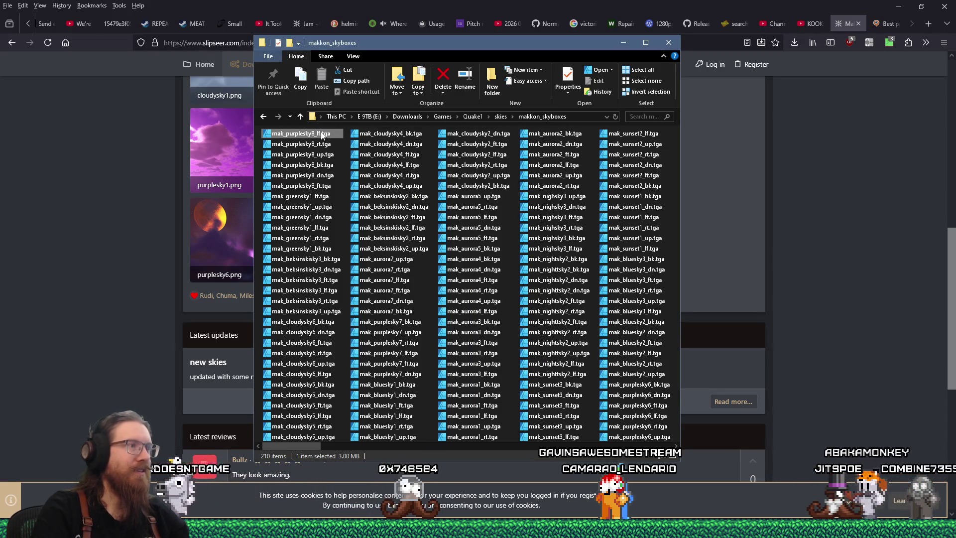
right_click(322, 133)
mouse_move(371, 227)
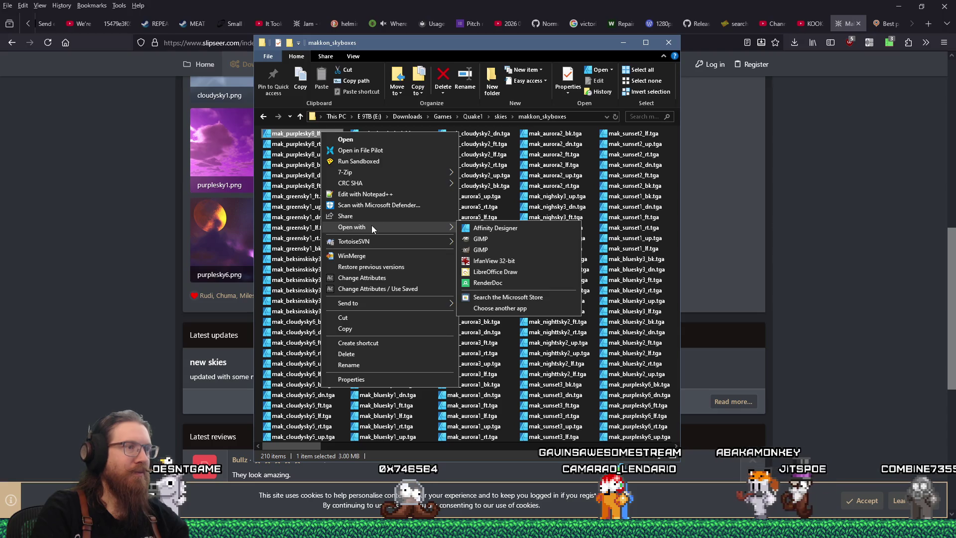
click(506, 228)
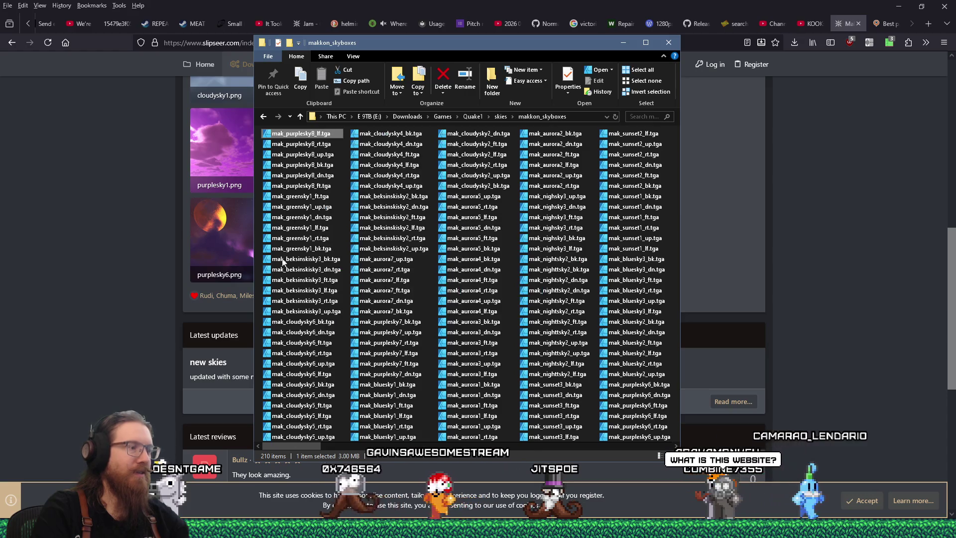
Drag all six mak_purplesky8 sky faces onto Krita's canvas and load them as documents
key(alt+Tab)
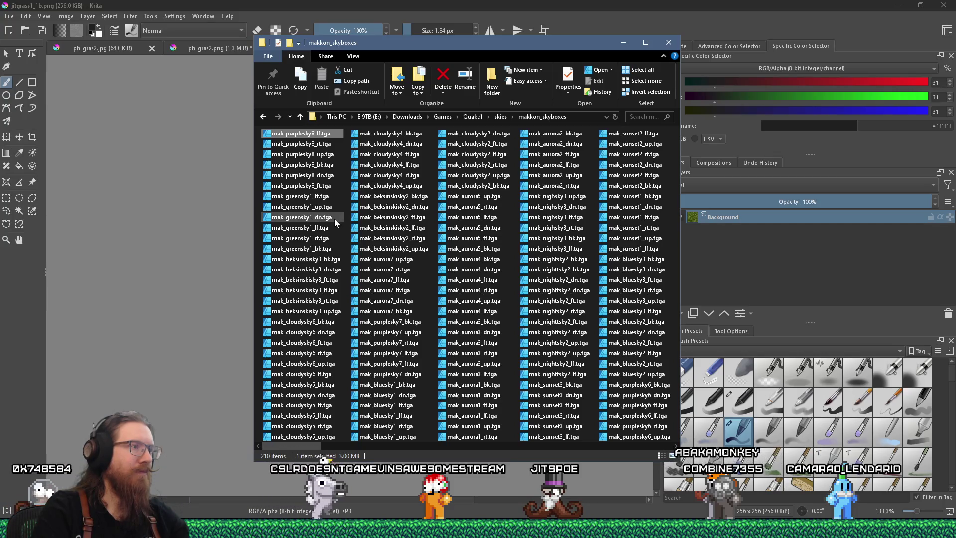
shift+click(333, 185)
drag(333, 185, 205, 172)
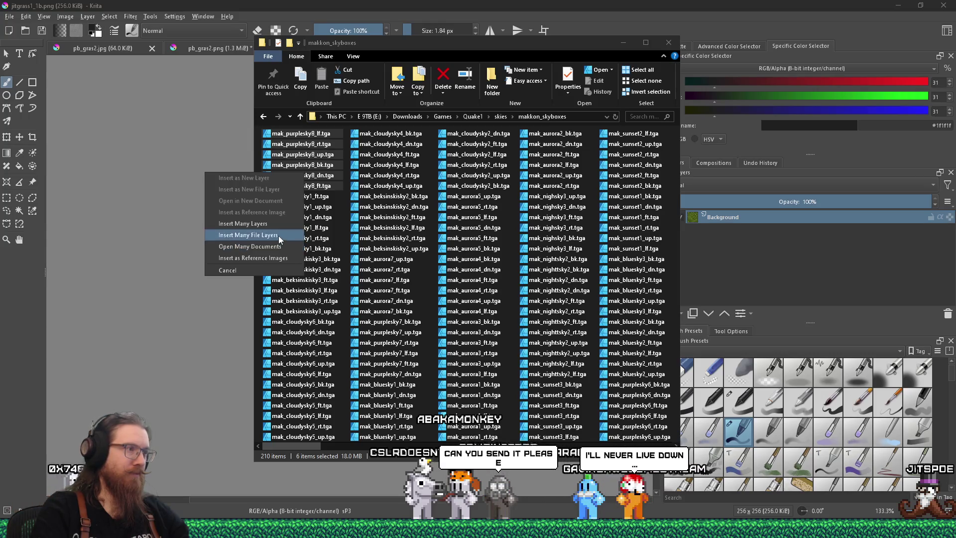
click(277, 234)
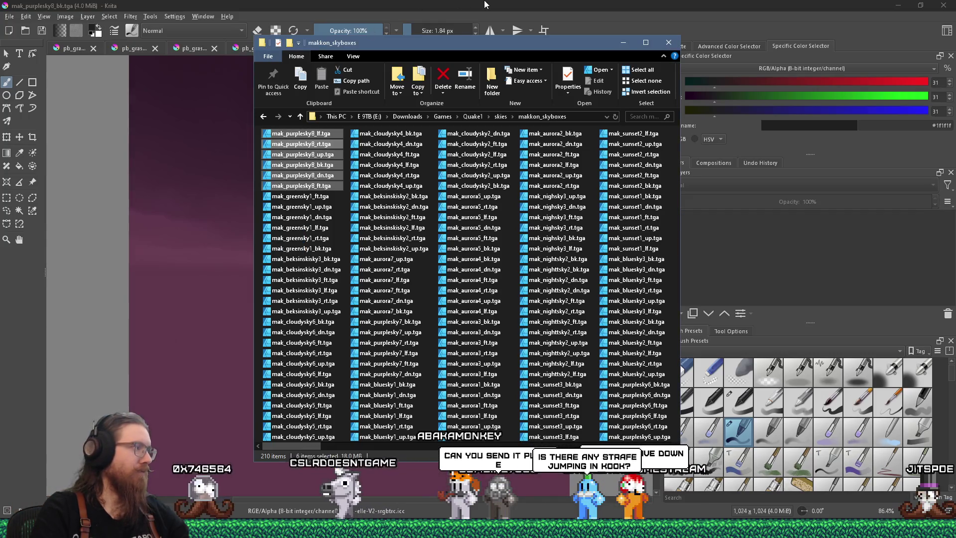
Copy the Slipseer page address from Firefox and return to Krita
key(alt+Tab)
key(alt+Tab)
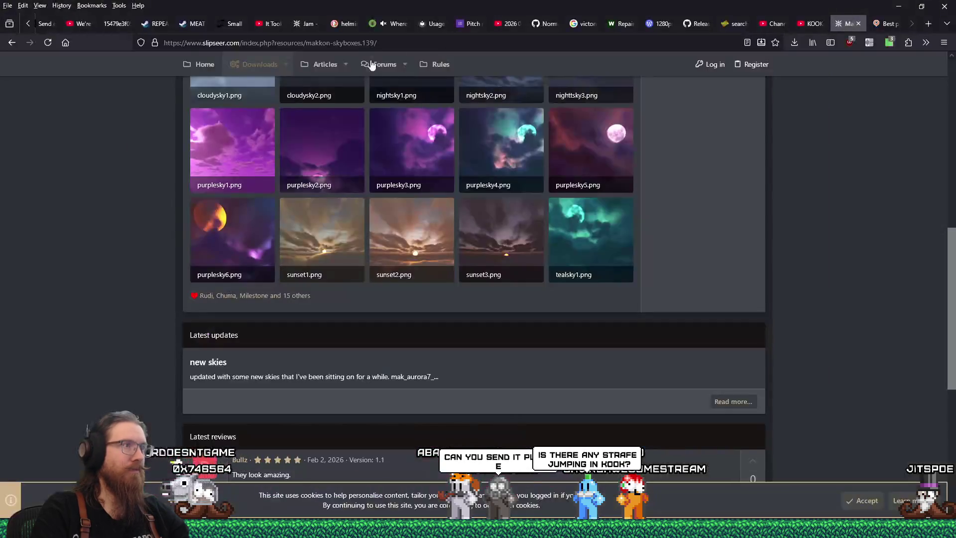
click(344, 43)
right_click(343, 43)
click(368, 101)
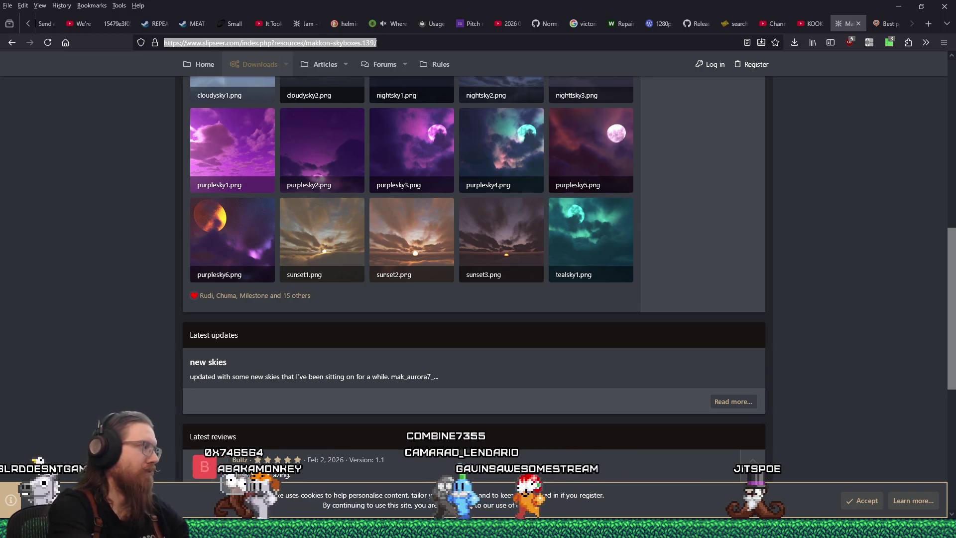
key(alt+Tab)
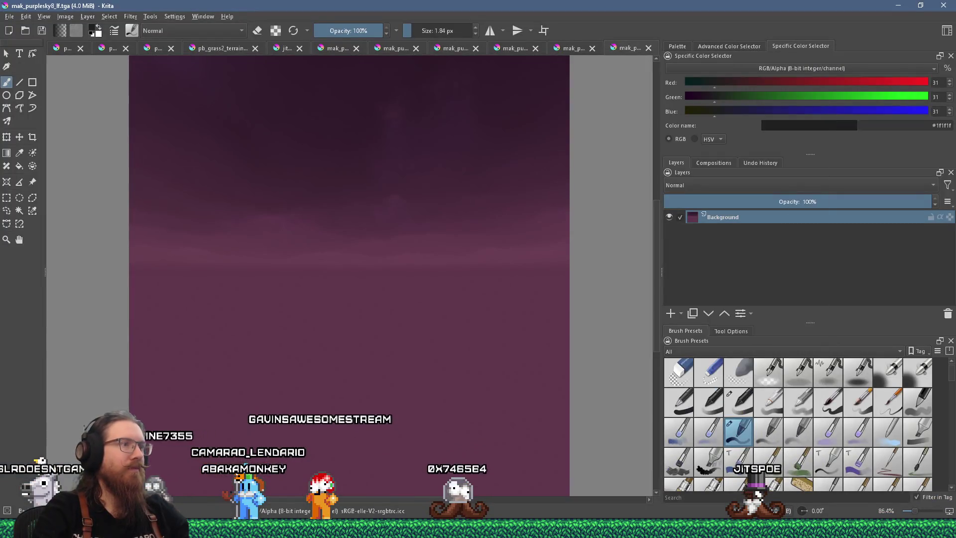
Fit the sky image to view and review the purplesky8 faces, ending on jitgrass1_1b
key(minus)
key(minus)
key(minus)
key(plus)
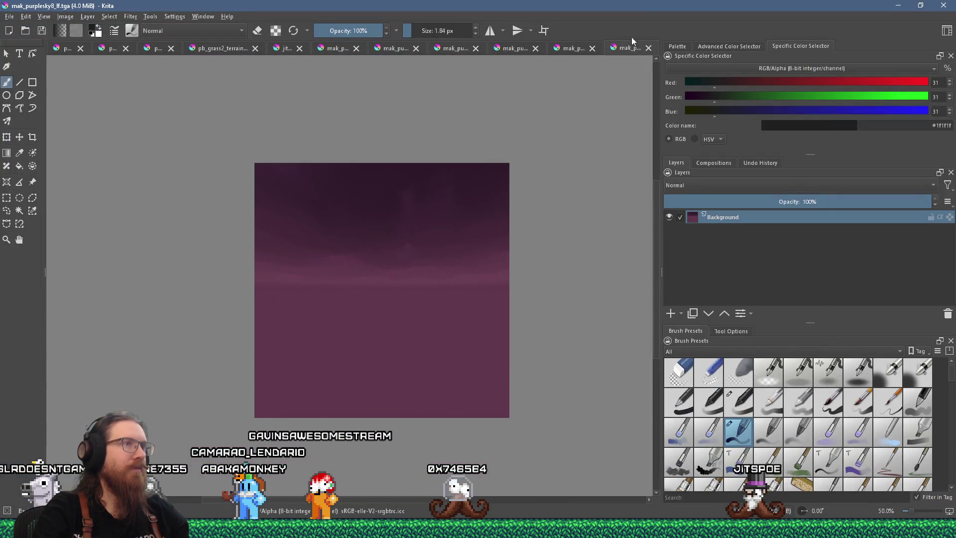
key(2)
click(510, 47)
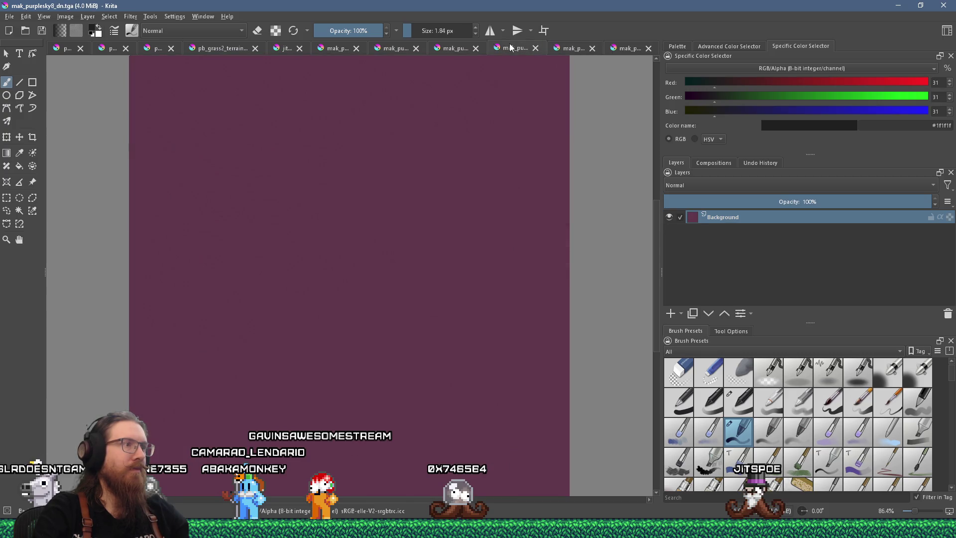
click(444, 49)
click(389, 49)
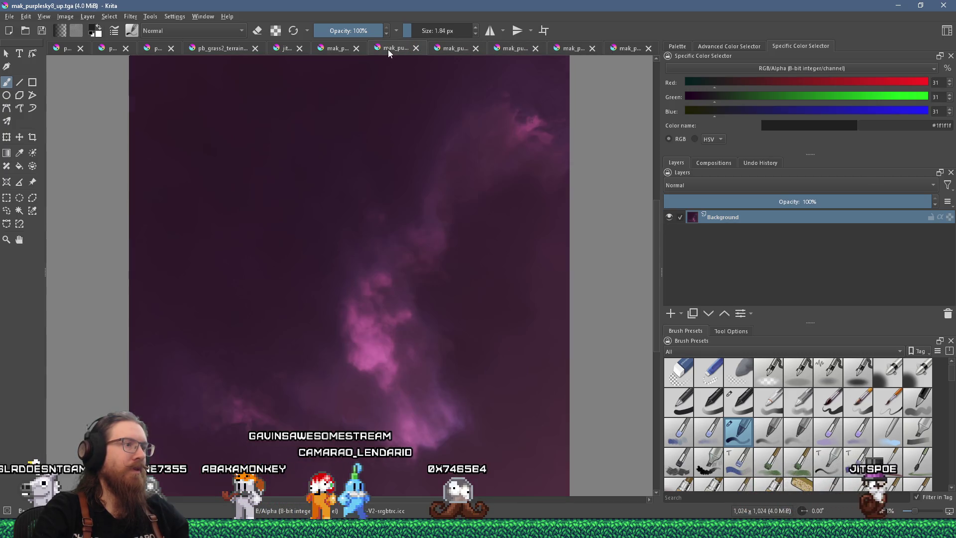
click(332, 49)
click(285, 49)
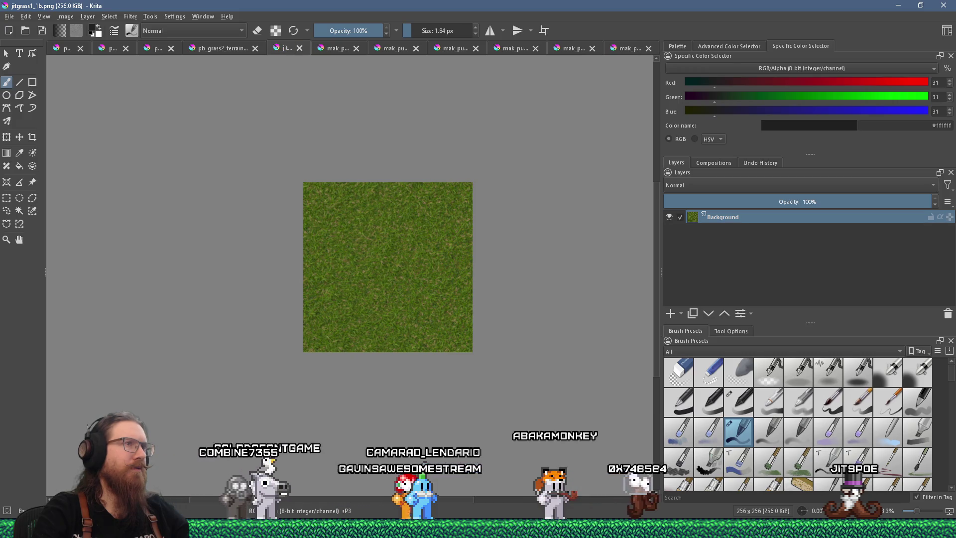
Flip back through each purplesky8 sky face to the last one
click(346, 48)
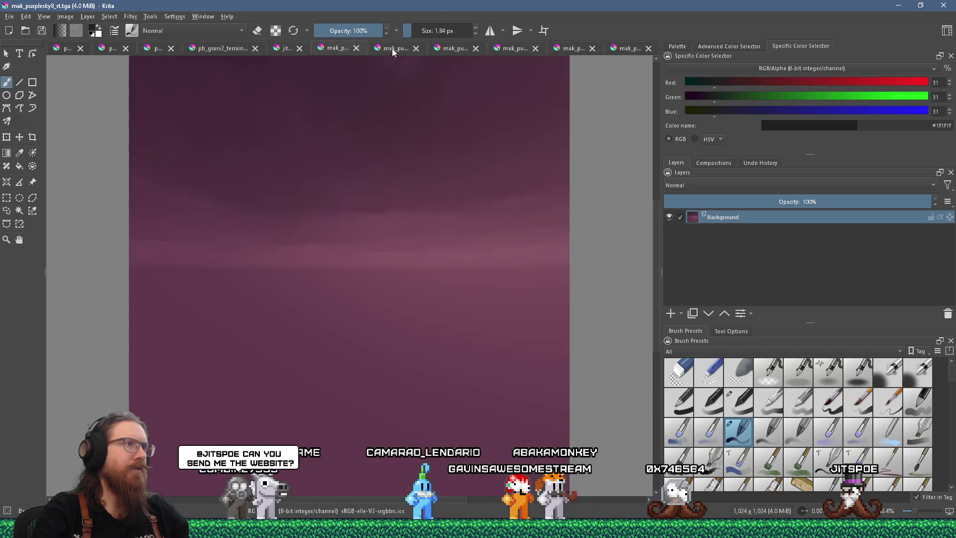
click(395, 47)
click(455, 47)
click(515, 48)
click(580, 48)
click(623, 49)
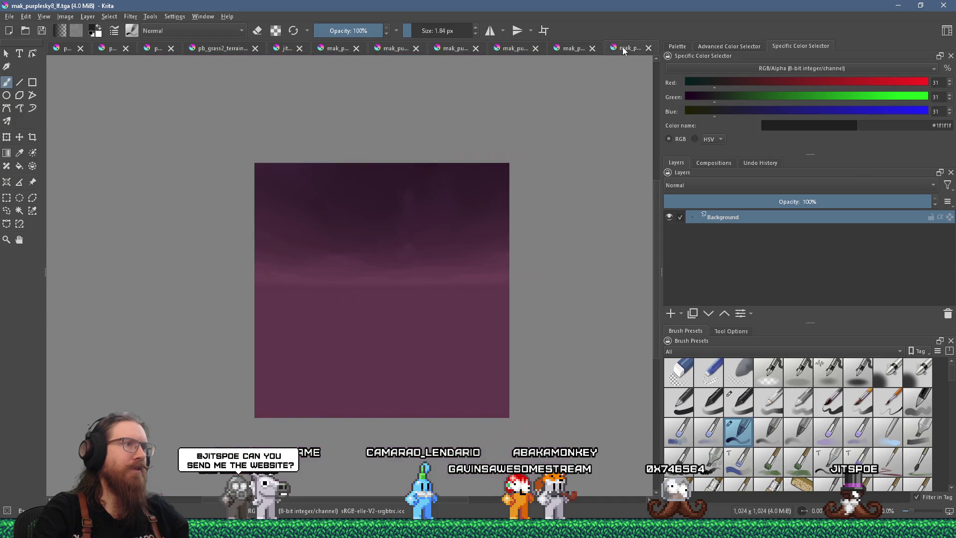
Glance at the Makkon Skyboxes page, then close the purplesky8 sky documents in Krita
key(alt+Tab)
key(Tab)
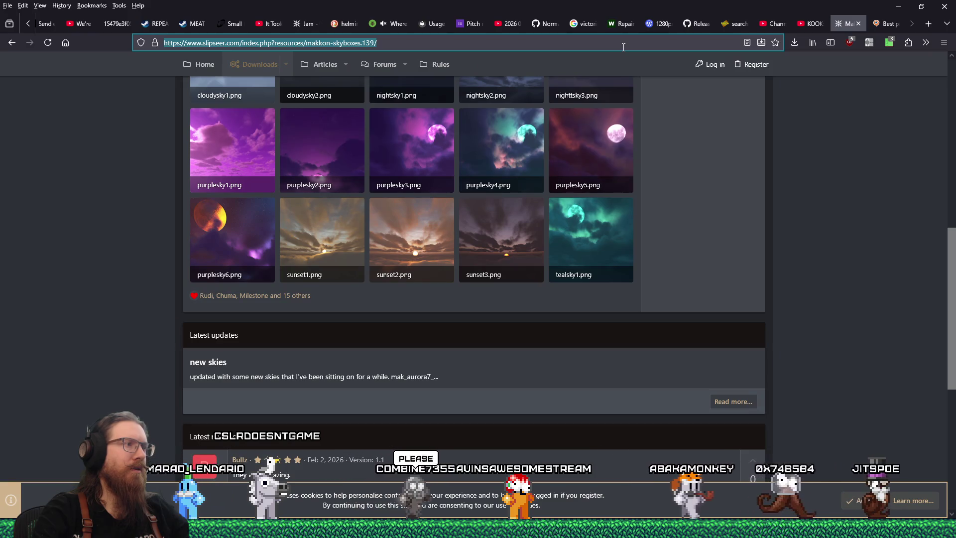
key(alt+Tab)
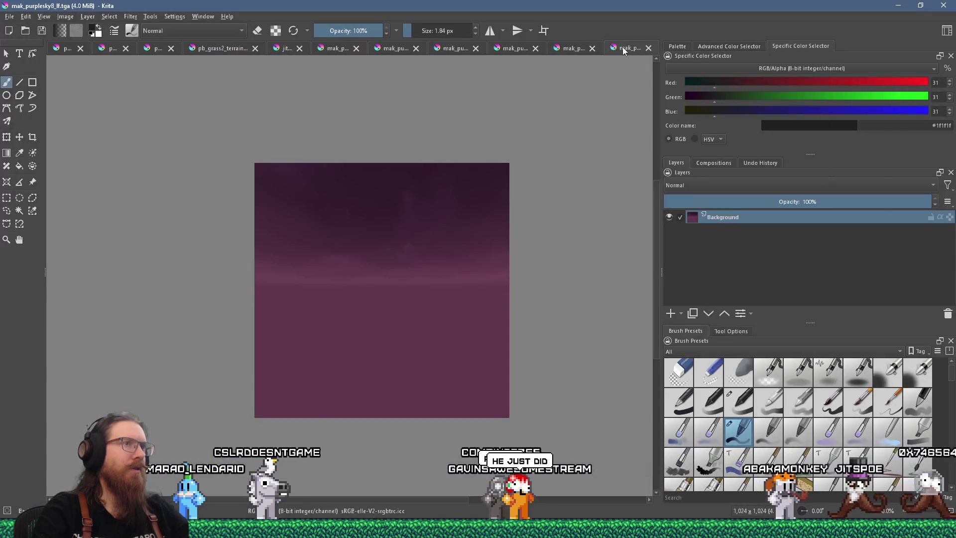
key(2)
middle_click(576, 51)
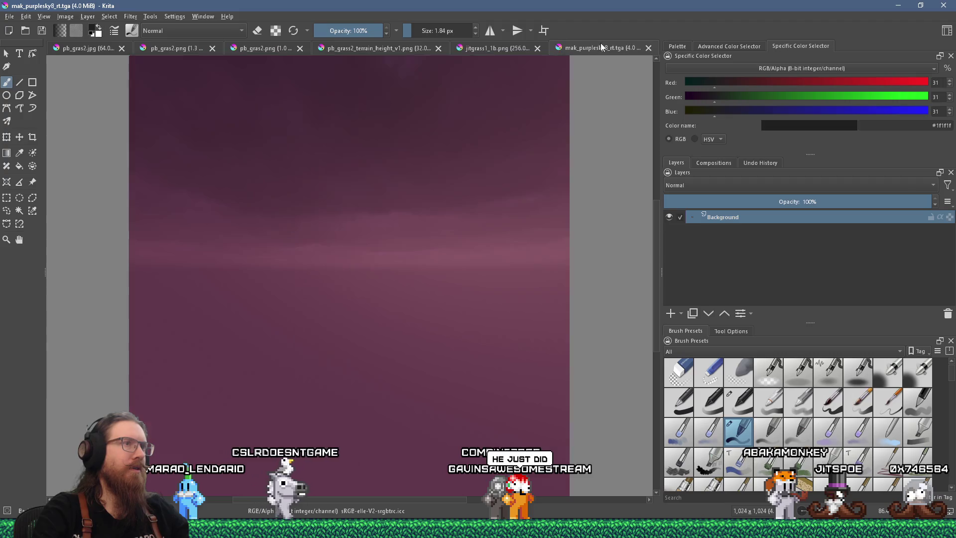
middle_click(588, 47)
key(alt+Tab)
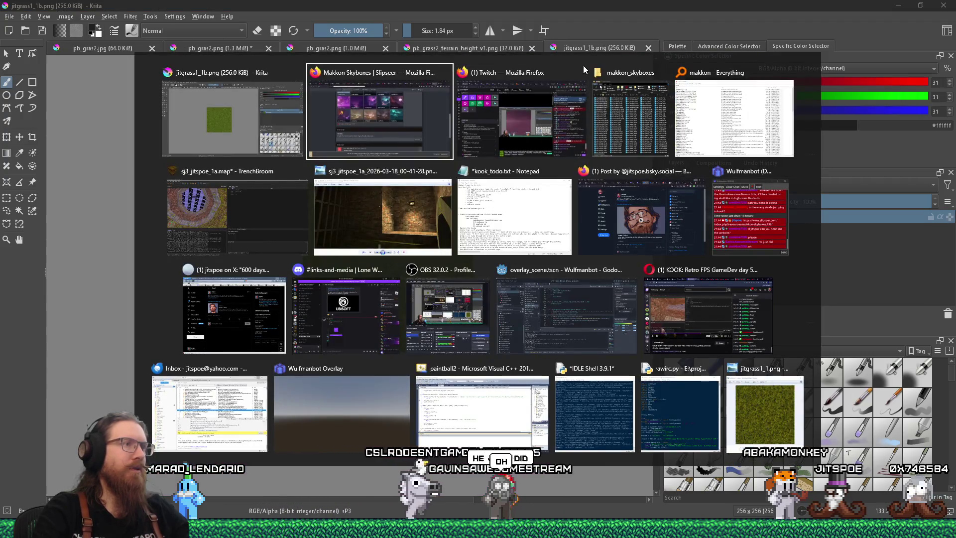
Compare the Slipseer thumbnails against the makkon_skyboxes folder, ending with the folder in front
key(alt+Tab)
key(alt+Tab)
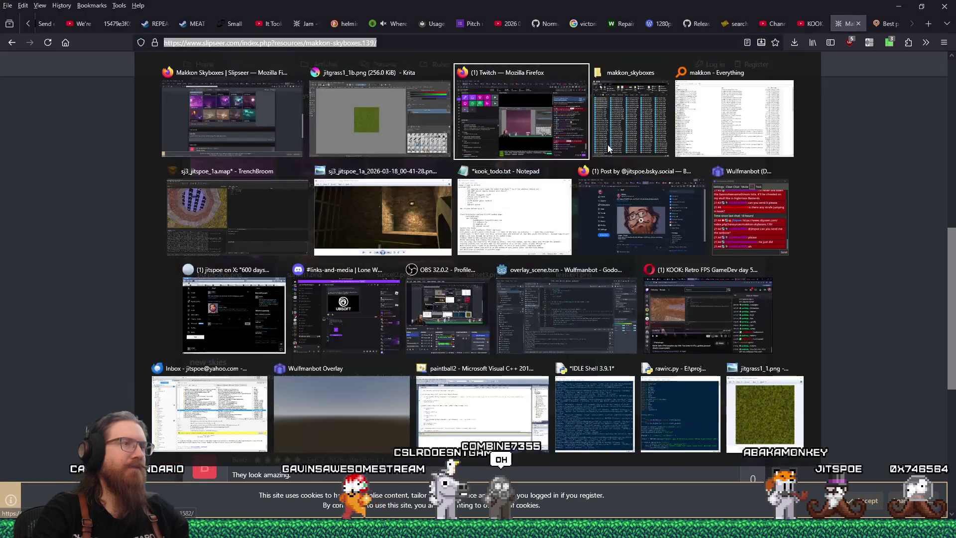
click(608, 148)
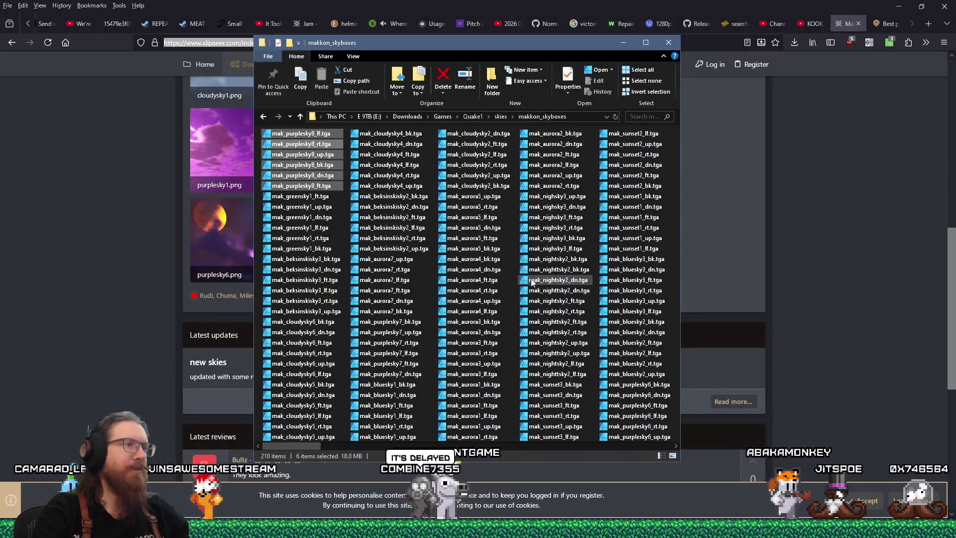
scroll(532, 283, right, 2)
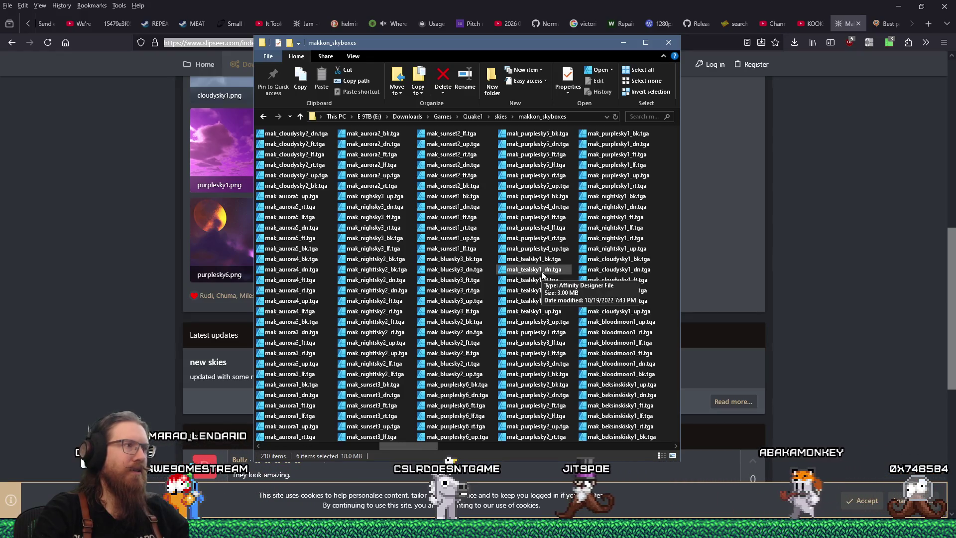
click(701, 255)
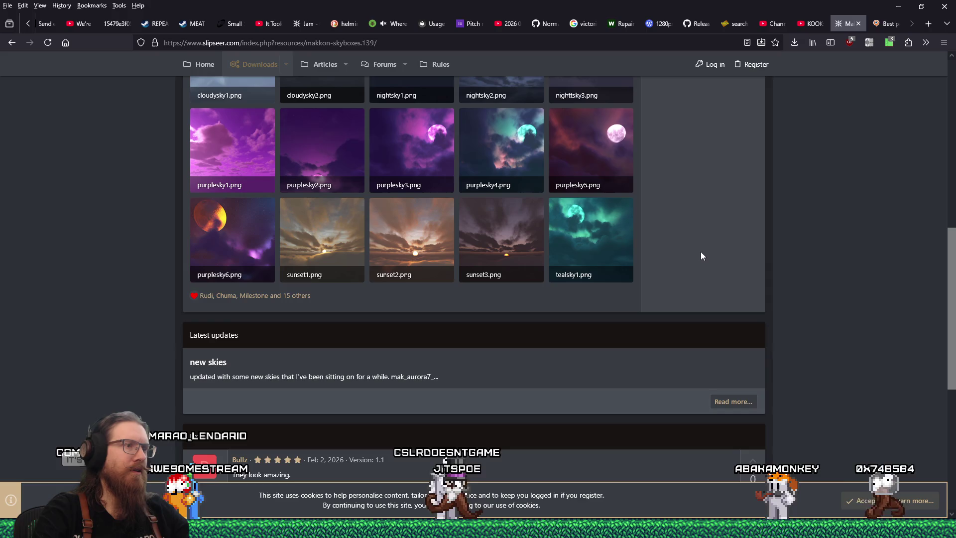
scroll(702, 256, up, 2)
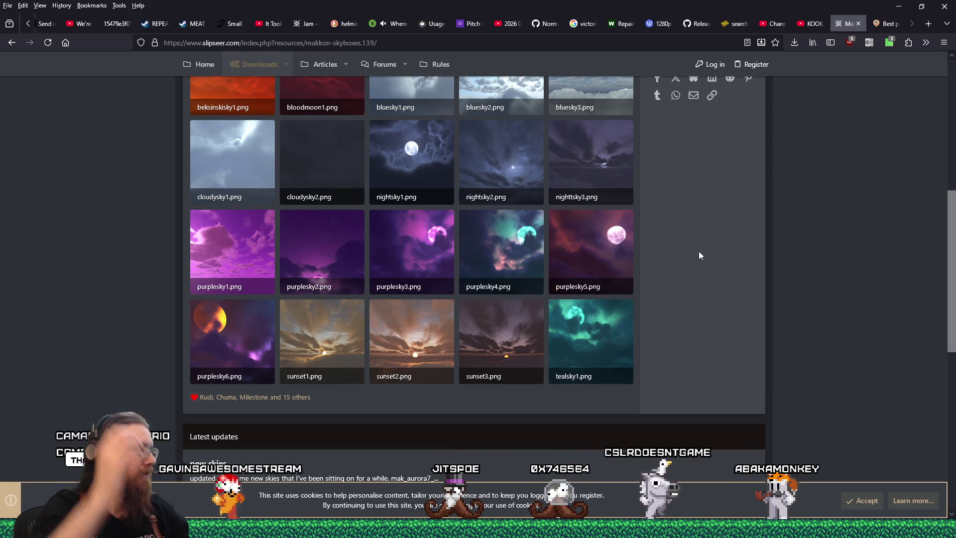
key(alt+Tab)
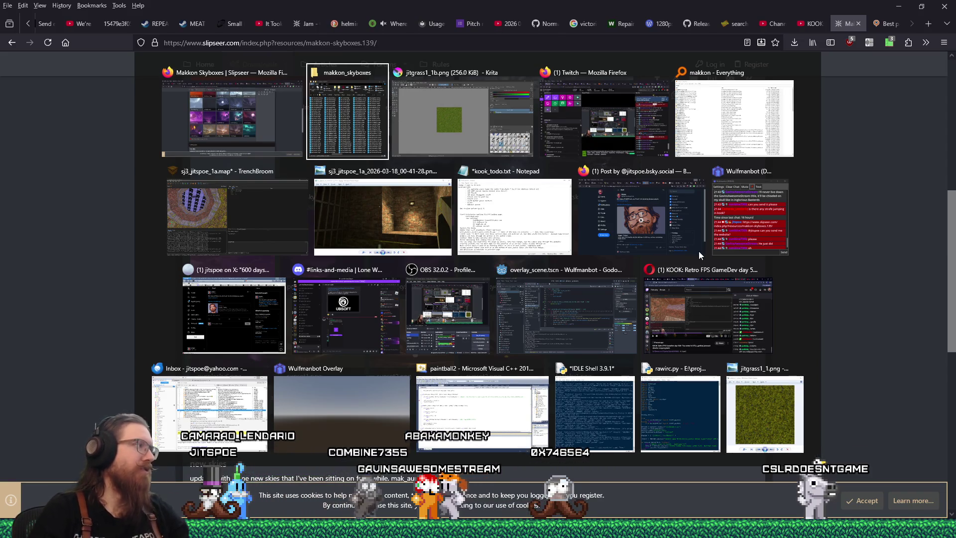
key(alt+Tab)
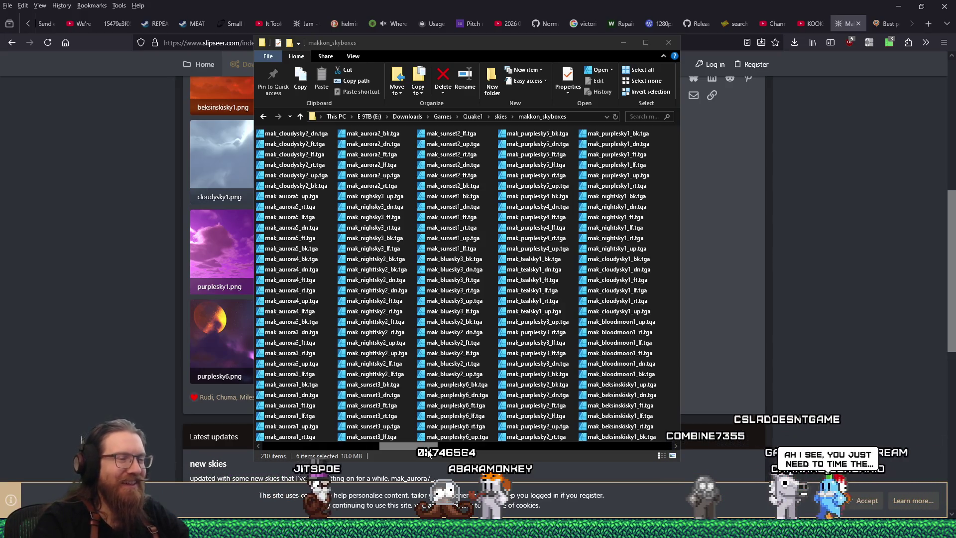
Move the skybox folder window up and left, then select mak_purplesky5_up.tga
mouse_move(420, 44)
mouse_down()
mouse_move(833, 61)
mouse_move(823, 66)
mouse_up()
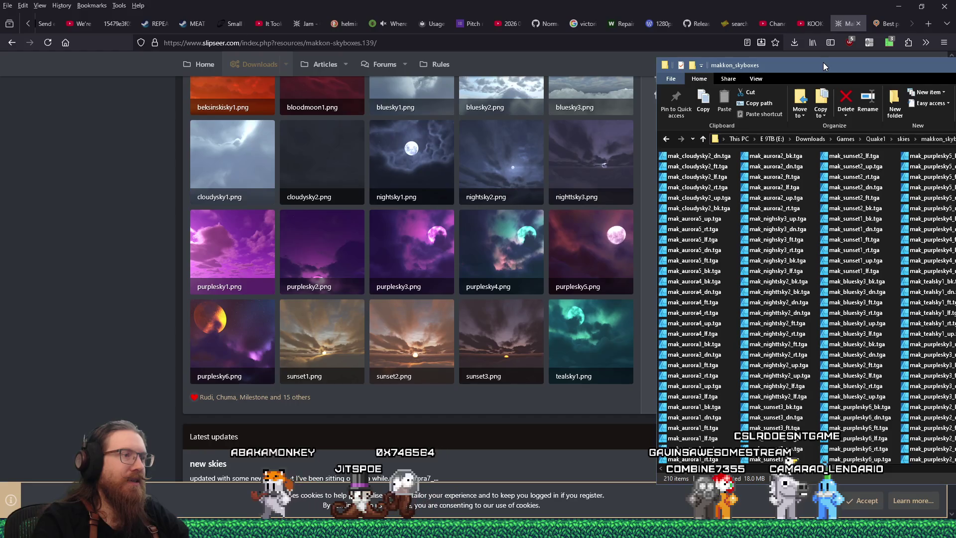
mouse_move(823, 62)
mouse_down()
mouse_move(422, 40)
mouse_move(766, 40)
mouse_move(874, 156)
mouse_move(345, 6)
mouse_up()
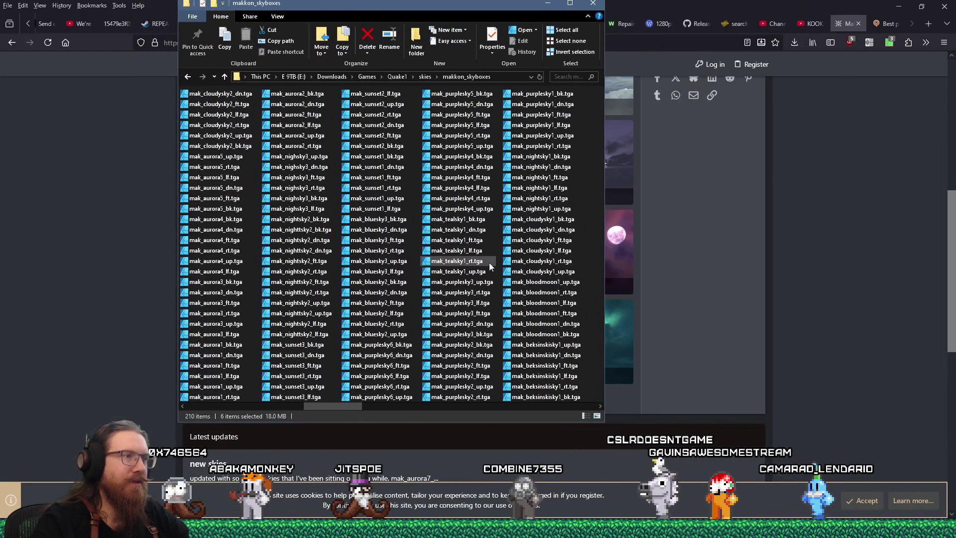
scroll(507, 271, down, 1)
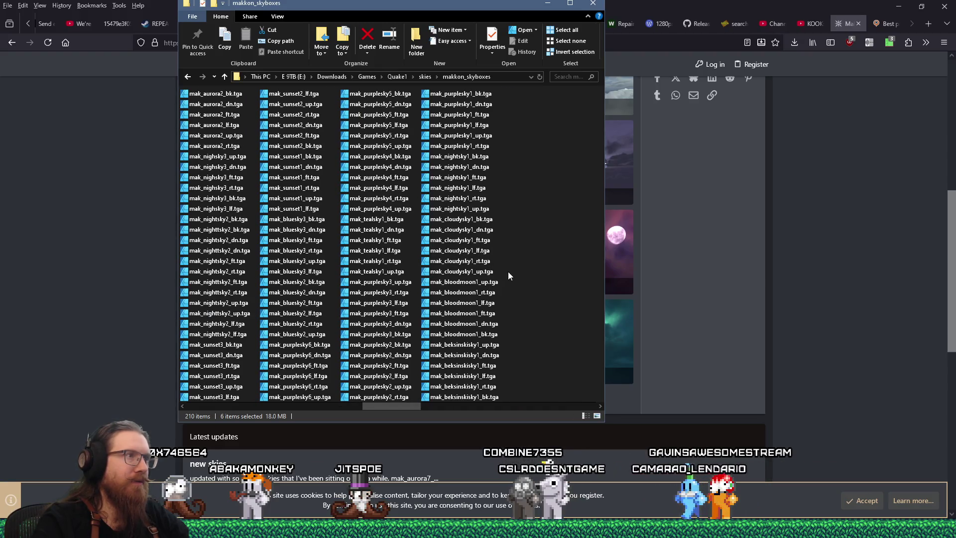
scroll(508, 271, up, 1)
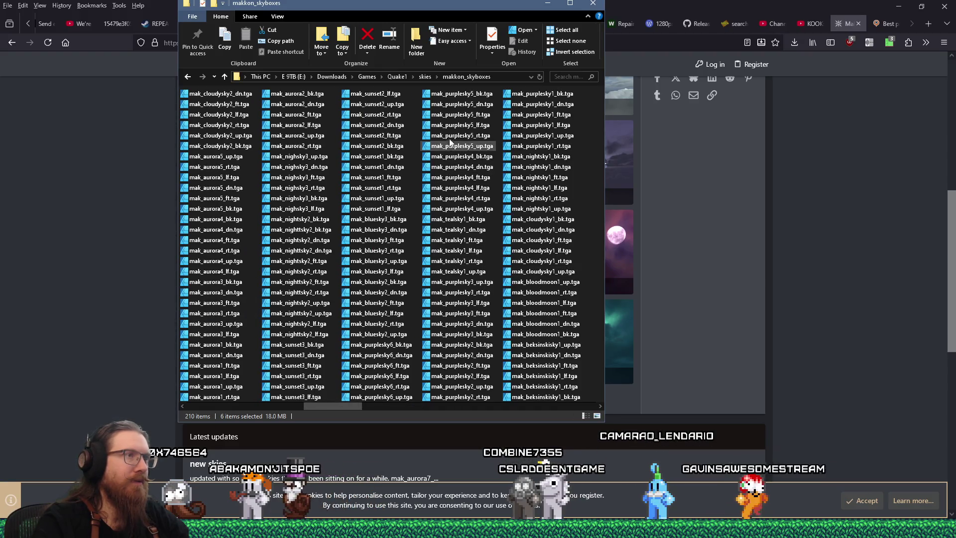
click(478, 146)
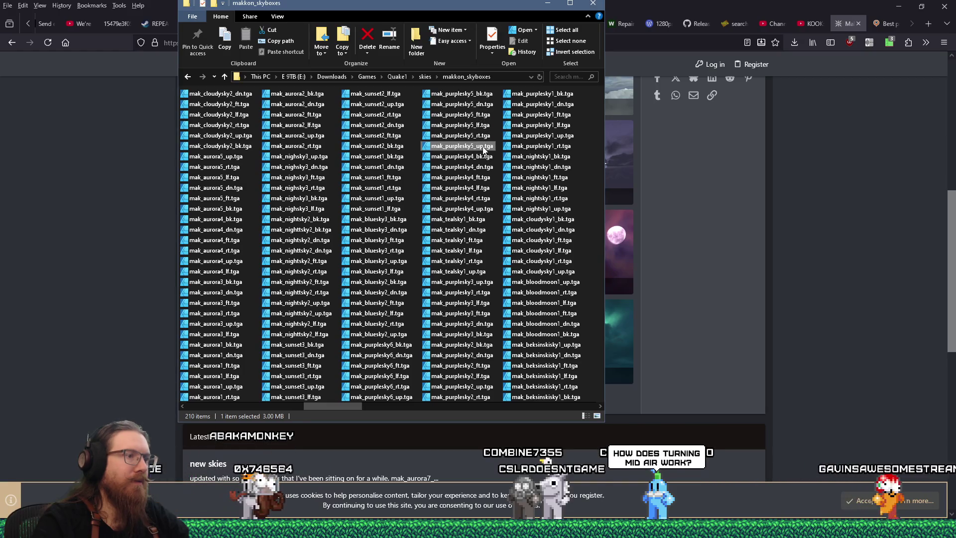
Drop the six purplesky5 images onto Krita and open them as separate documents
key(alt+Tab)
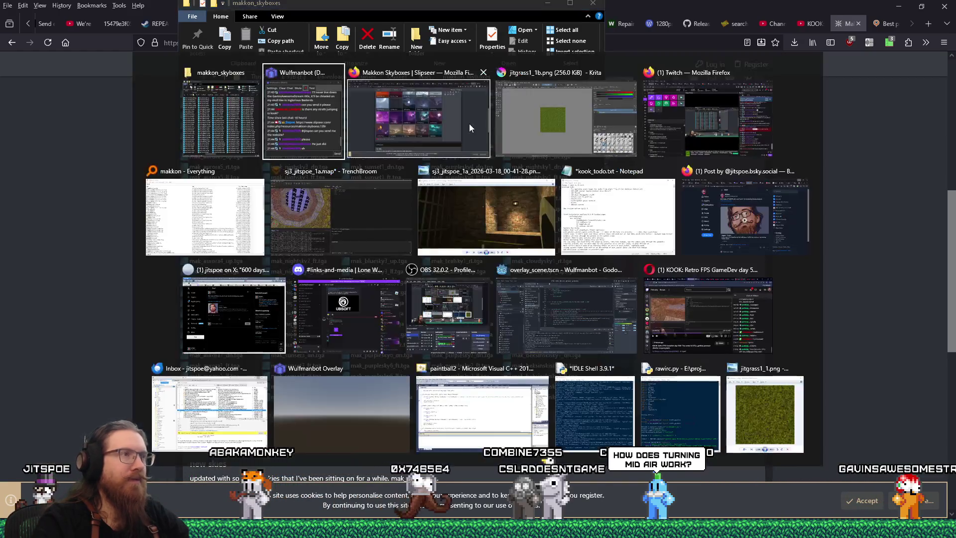
key(alt+Tab)
key(alt+Tab)
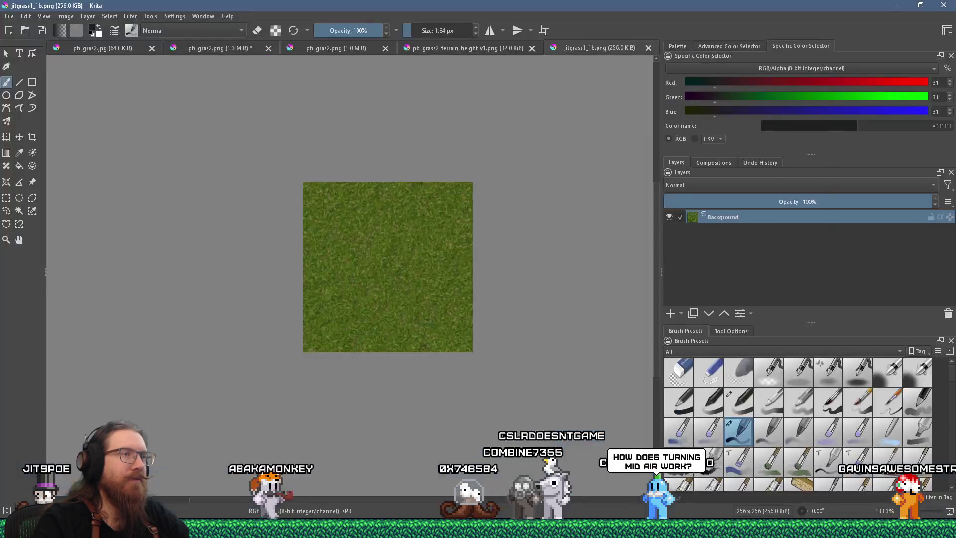
key(alt+Tab)
mouse_move(468, 132)
mouse_down()
mouse_move(324, 164)
mouse_move(158, 231)
mouse_up()
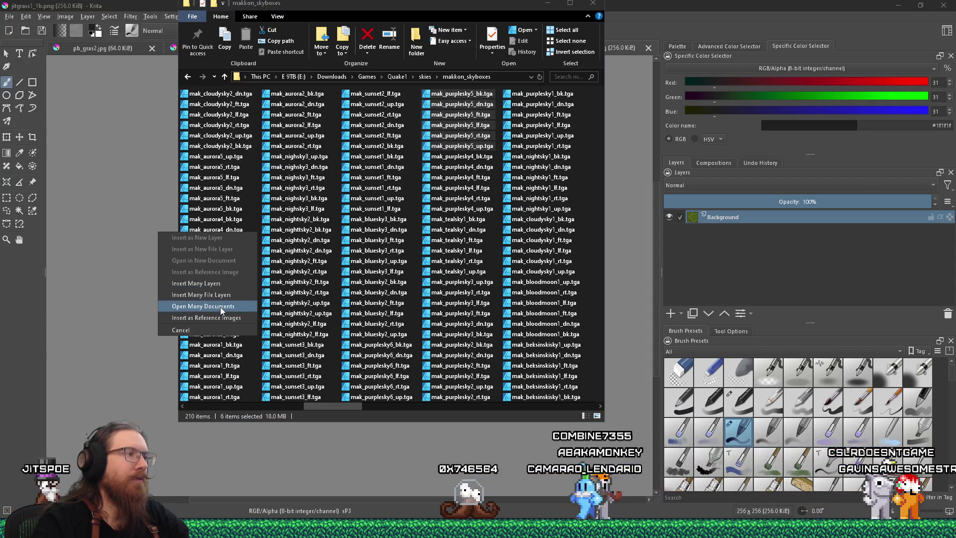
click(220, 307)
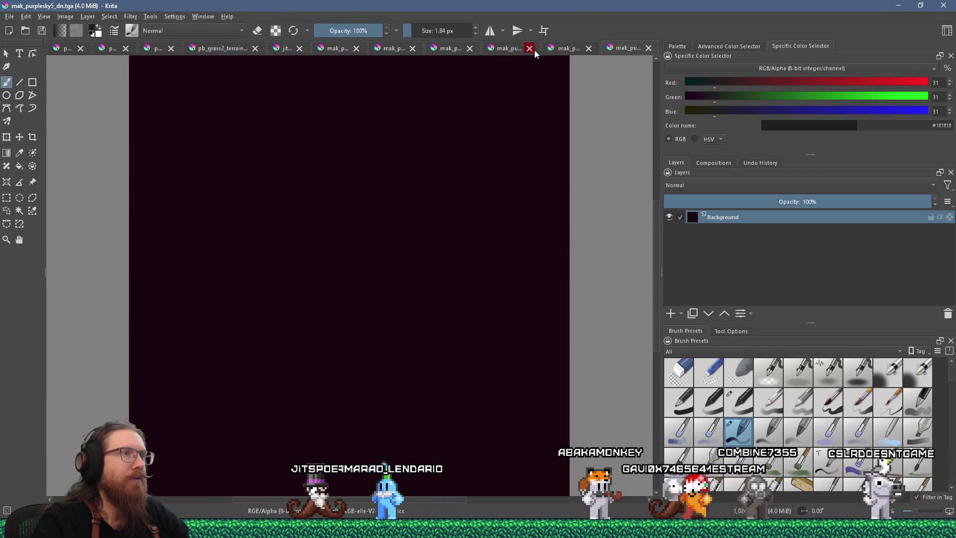
Bring up the mak_purplesky5_up.tga document showing the pink moon
click(562, 50)
click(508, 50)
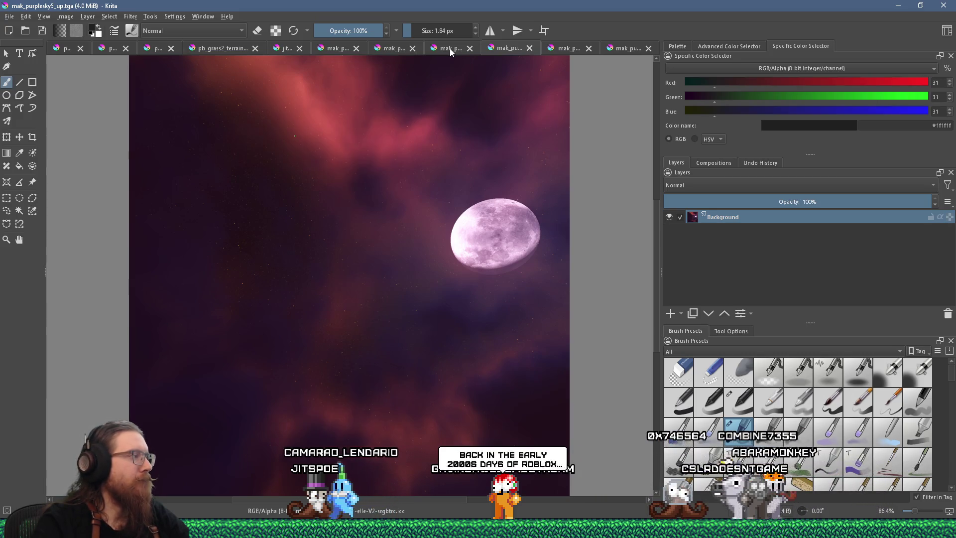
key(alt+Tab)
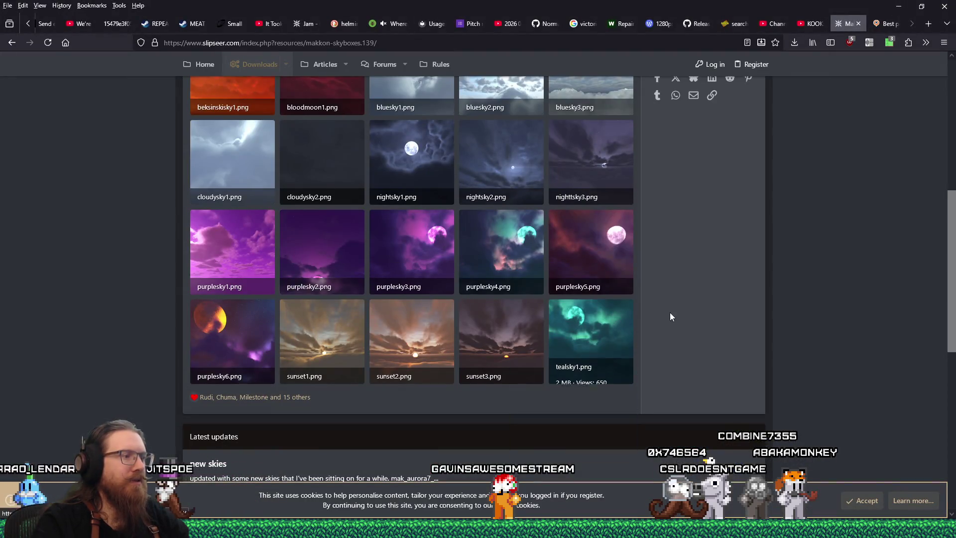
Scroll through the Makkon Skyboxes page previews, then switch to the makkon_skyboxes folder window
scroll(672, 312, down, 4)
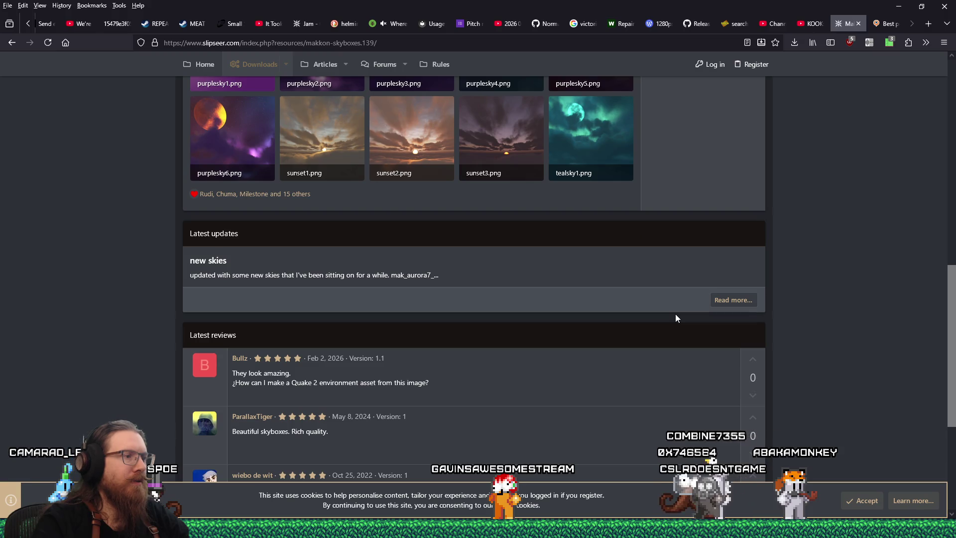
scroll(675, 313, up, 9)
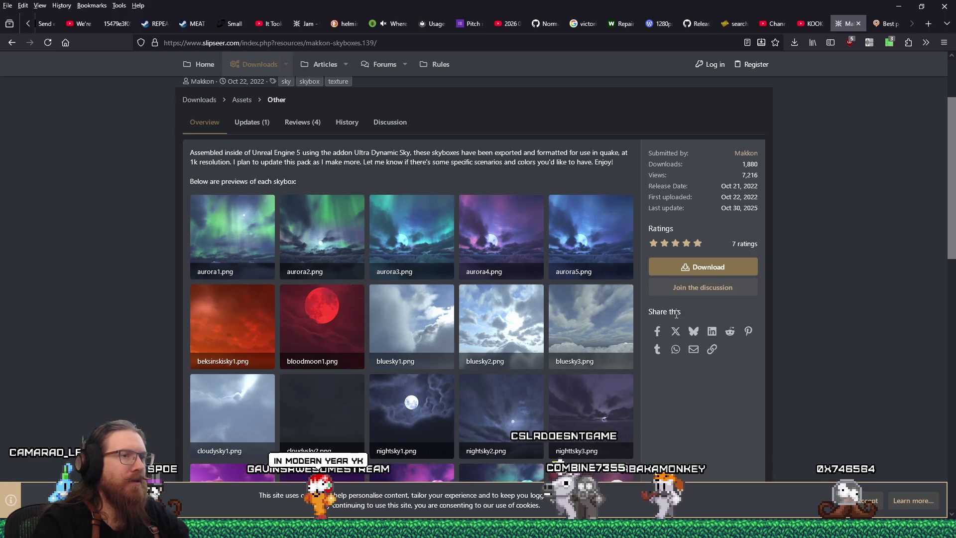
scroll(676, 315, up, 2)
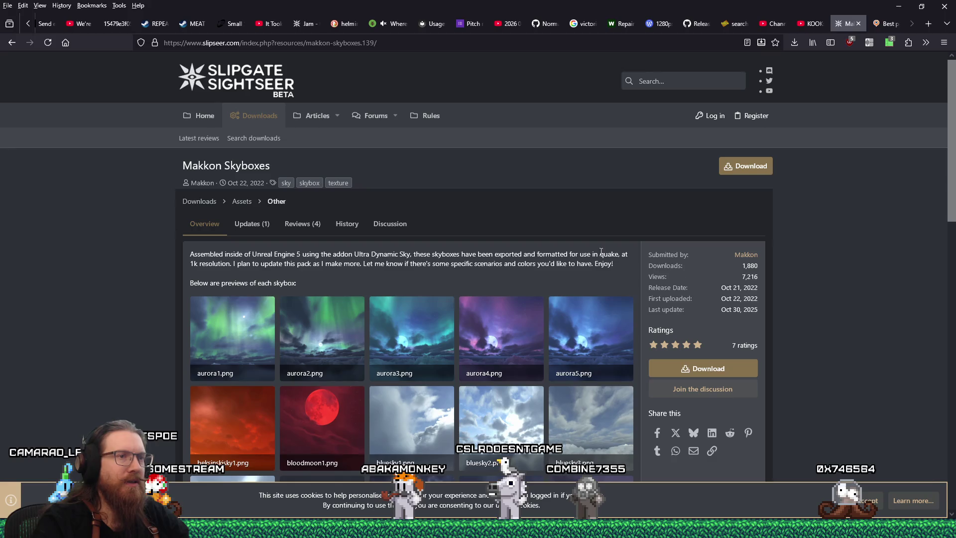
key(alt+Tab)
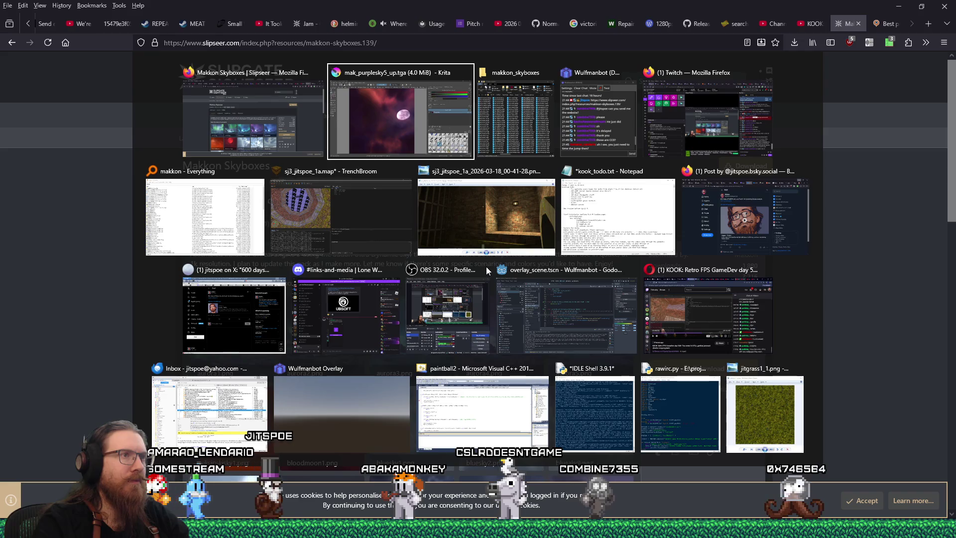
key(Tab)
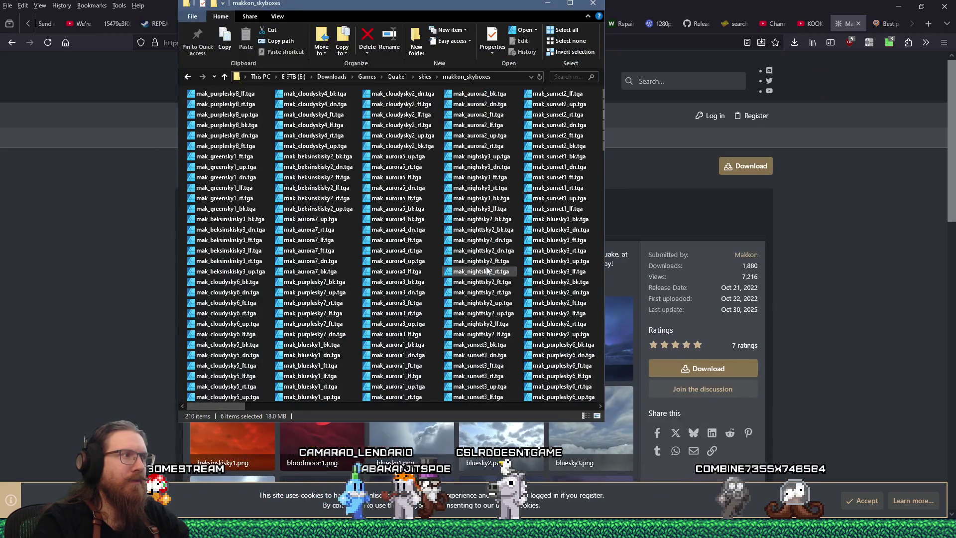
Scroll the makkon_skyboxes TGA file list sideways, then return to the Makkon Skyboxes page
scroll(486, 271, down, 8)
scroll(487, 271, up, 8)
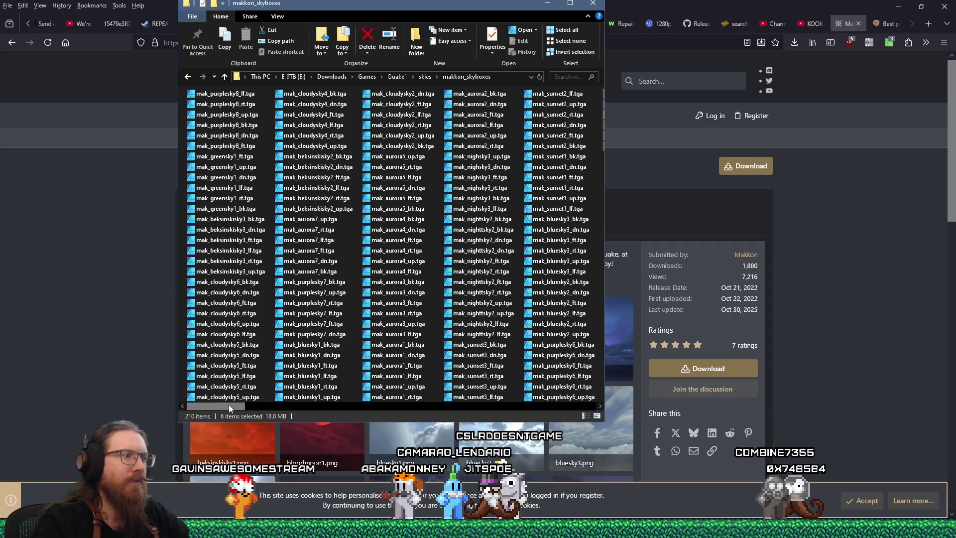
drag(229, 404, 507, 404)
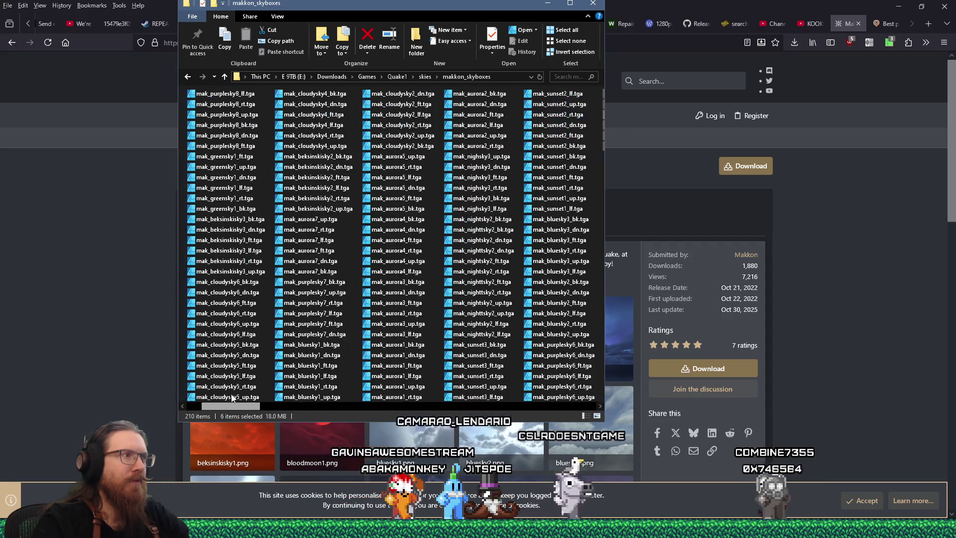
key(alt+Tab)
scroll(820, 384, down, 3)
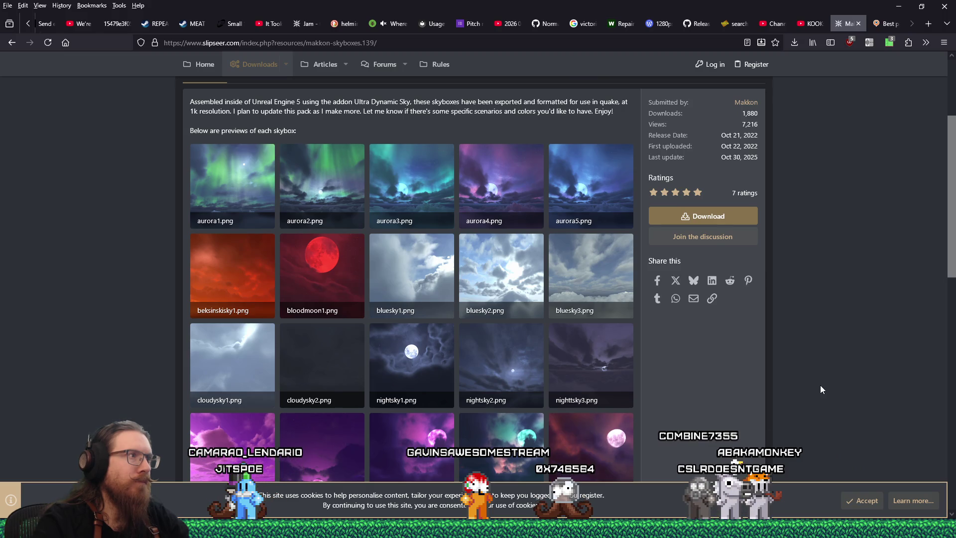
Scroll down the Makkon Skyboxes page to the 'new skies' latest update
scroll(821, 388, down, 9)
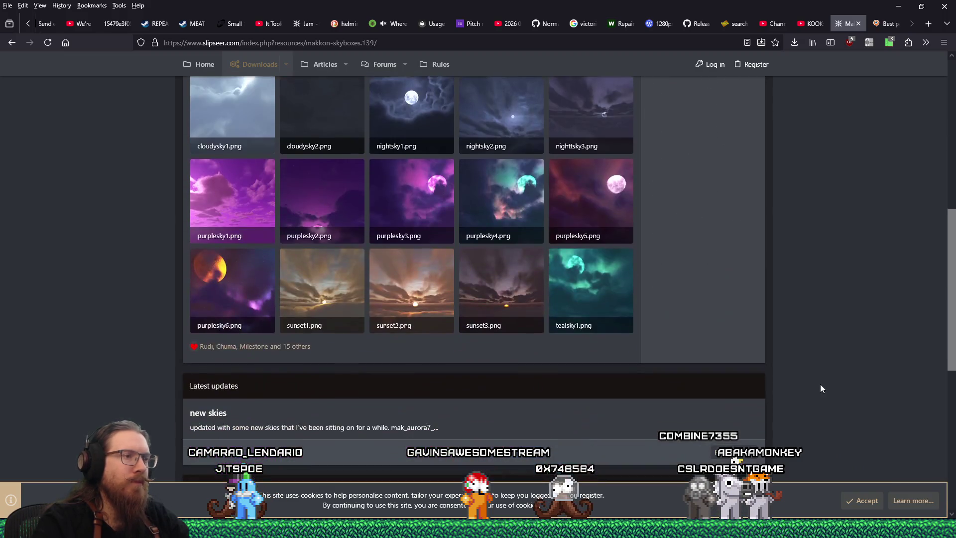
scroll(821, 389, down, 1)
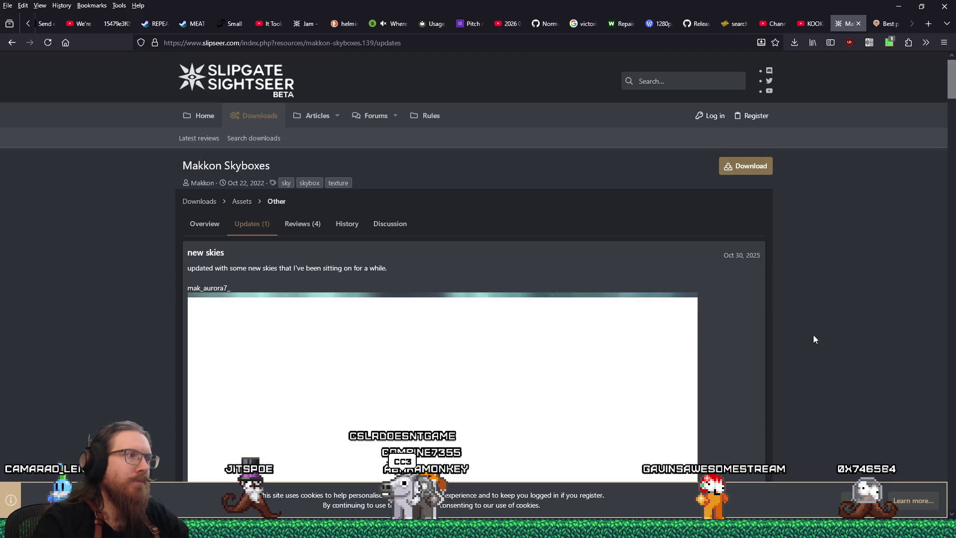
Scroll through the new sky previews in the update post, then go back to the overview
scroll(815, 341, down, 5)
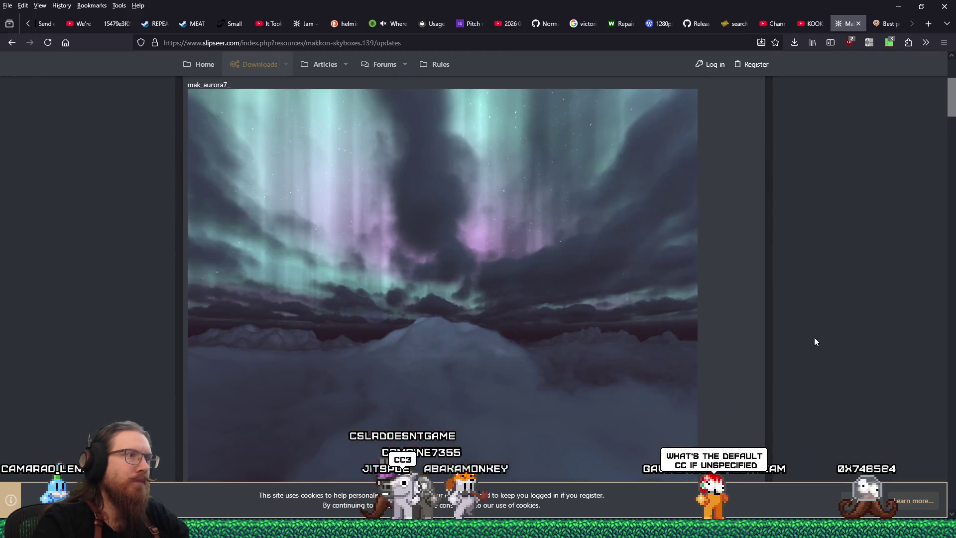
scroll(815, 341, down, 10)
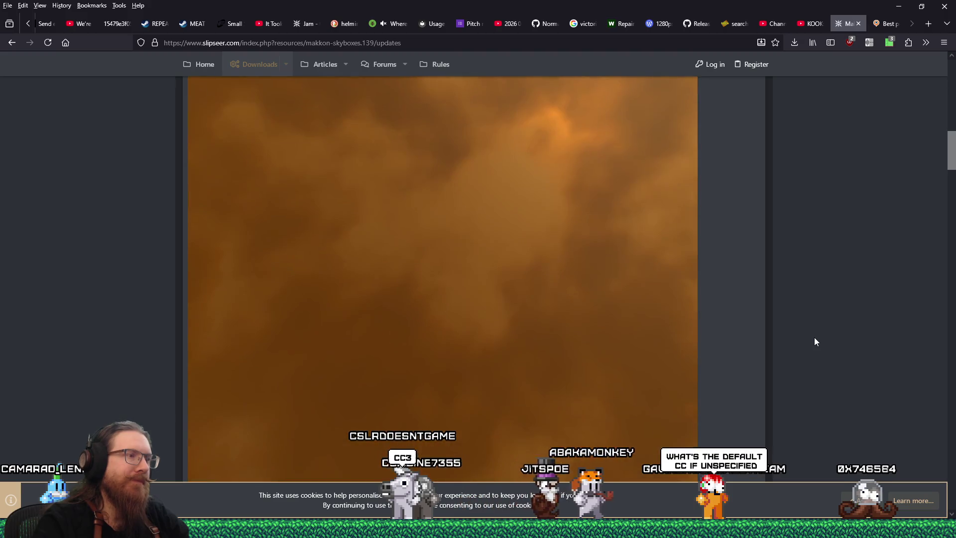
scroll(814, 339, down, 5)
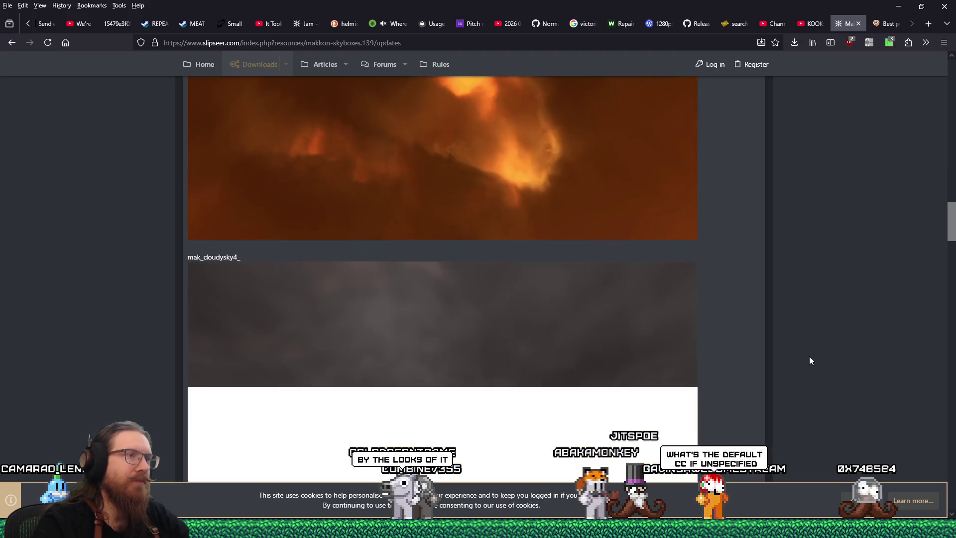
scroll(815, 352, down, 10)
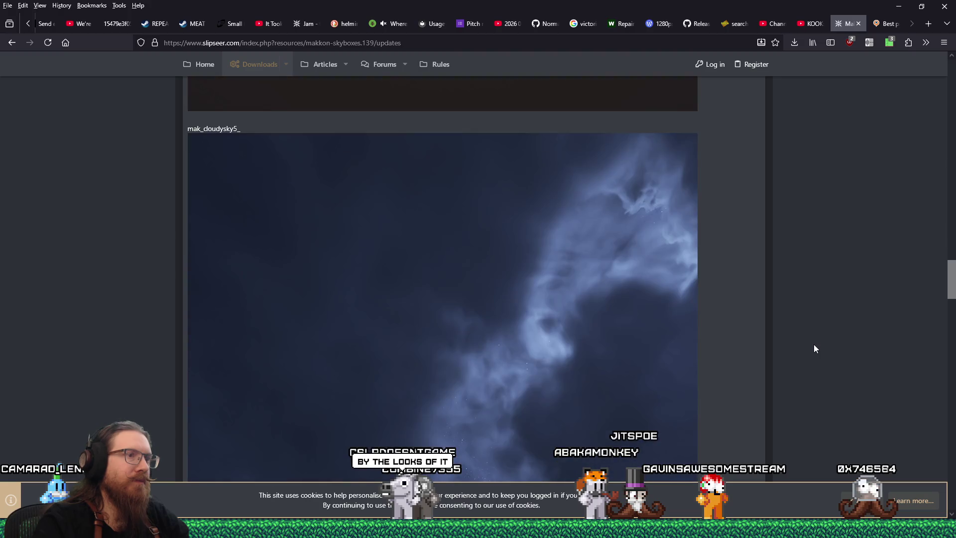
scroll(814, 346, down, 10)
scroll(814, 345, up, 12)
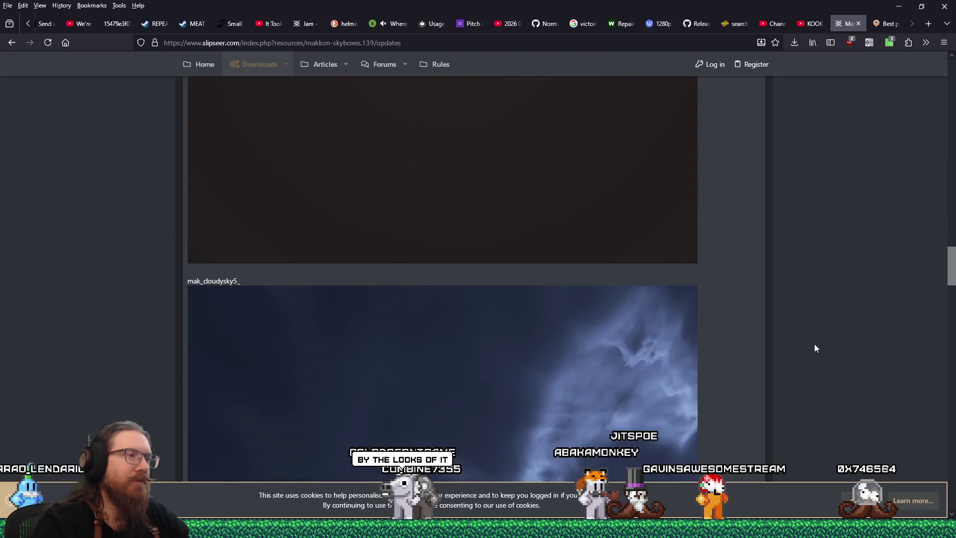
scroll(815, 344, down, 12)
scroll(816, 344, down, 10)
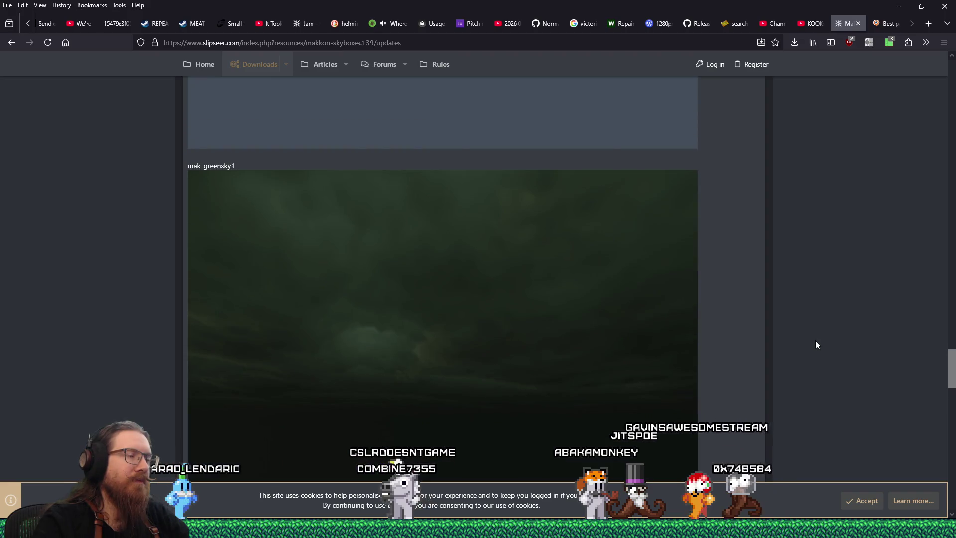
scroll(816, 345, down, 6)
scroll(816, 344, up, 3)
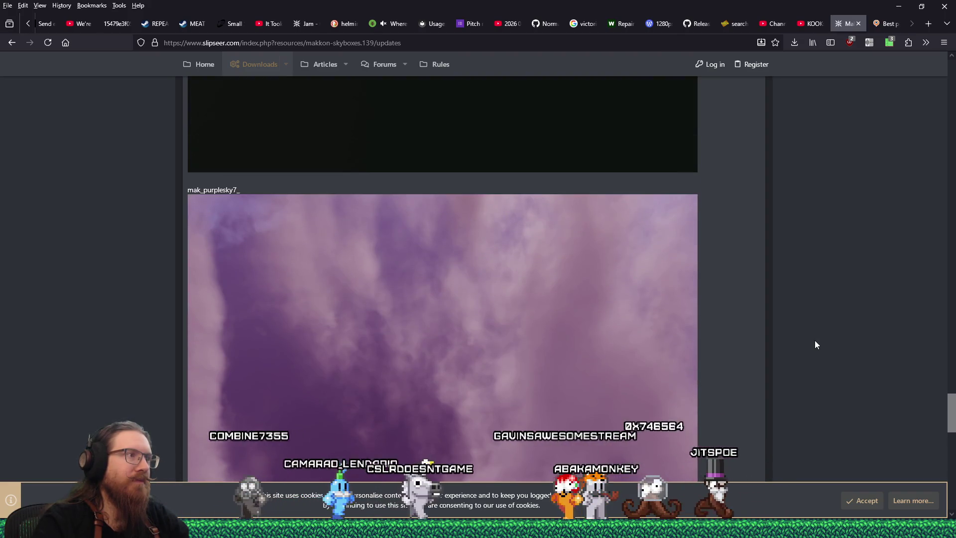
scroll(815, 344, down, 7)
scroll(814, 339, down, 6)
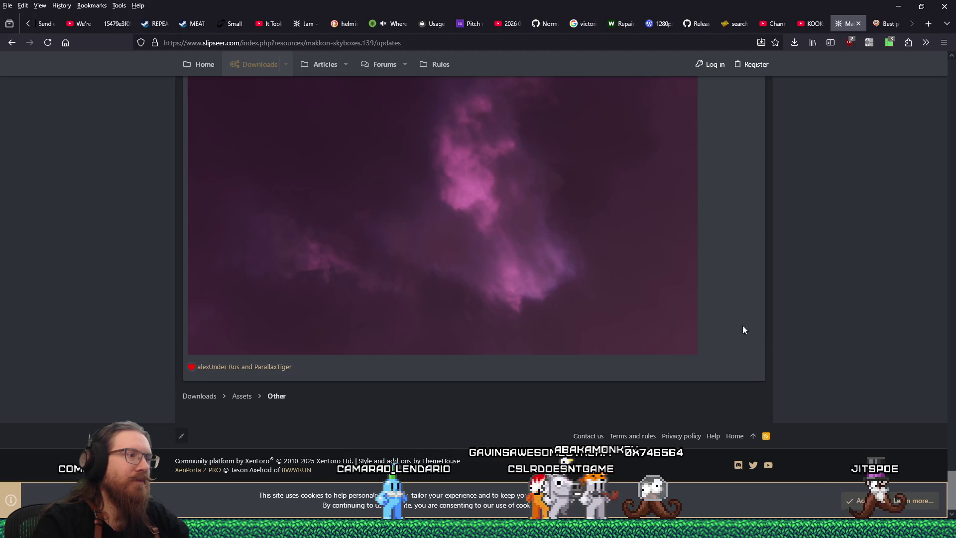
click(13, 42)
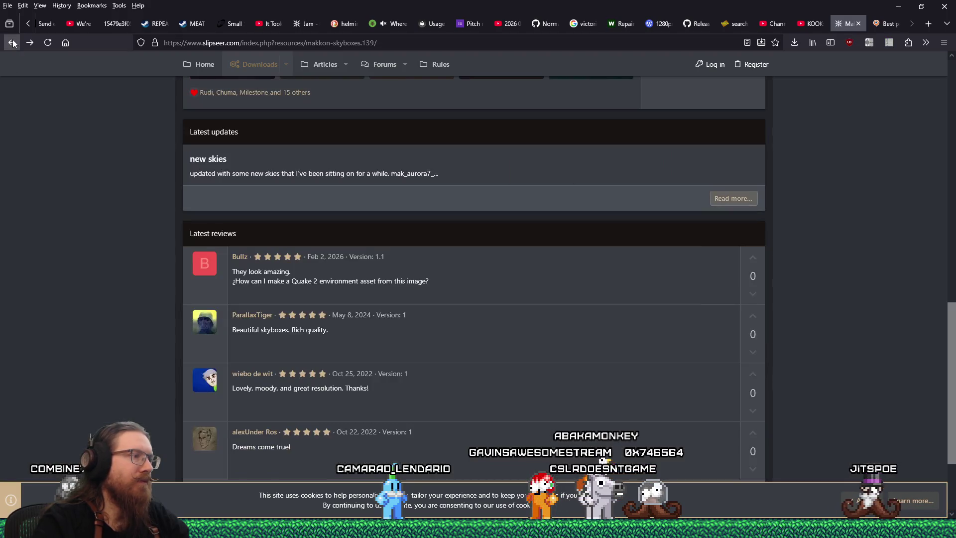
scroll(560, 262, up, 3)
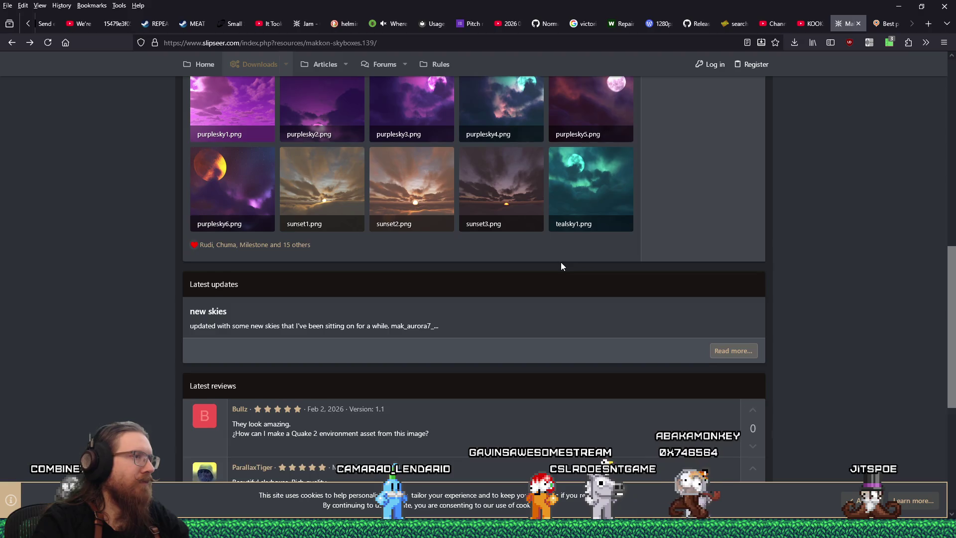
scroll(568, 266, up, 1)
scroll(791, 295, up, 3)
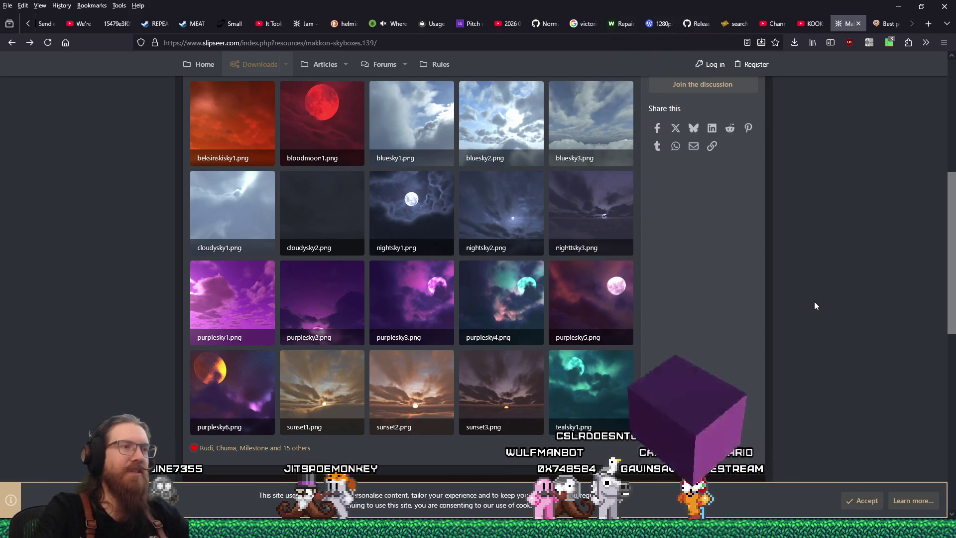
scroll(822, 305, up, 4)
scroll(821, 300, up, 2)
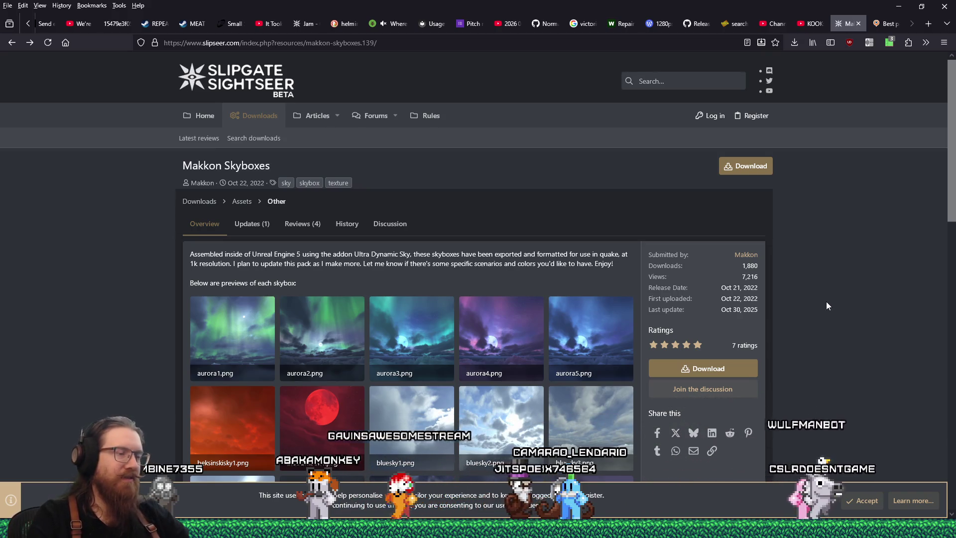
scroll(832, 303, down, 5)
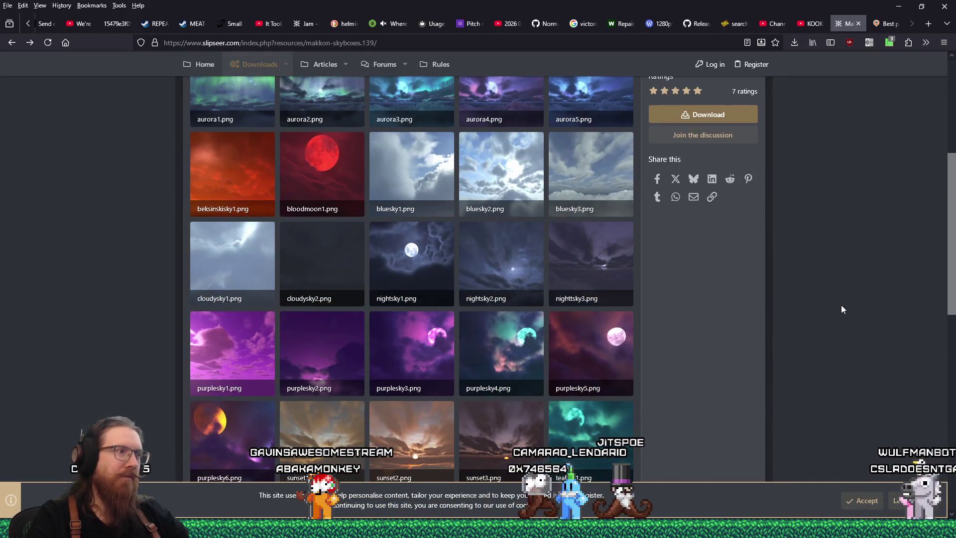
scroll(841, 309, up, 4)
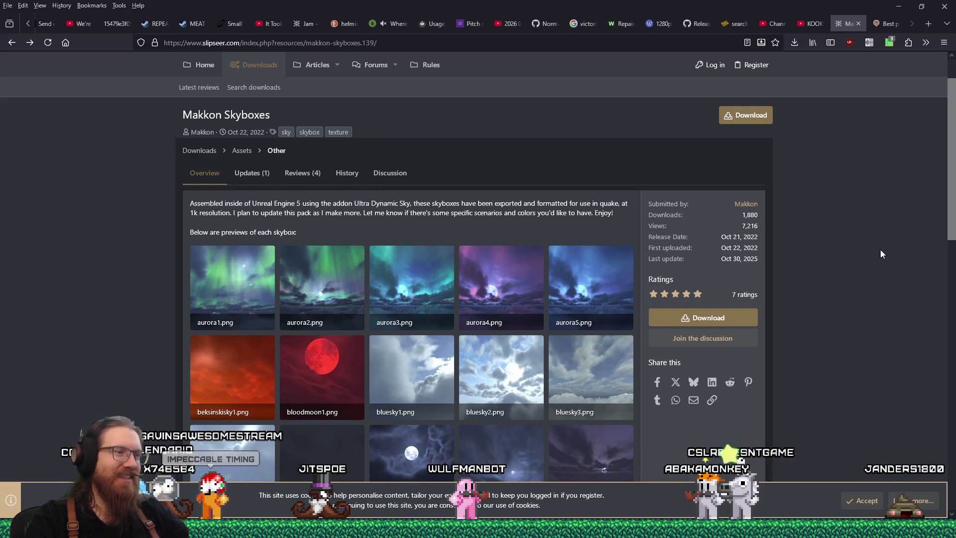
scroll(880, 249, down, 2)
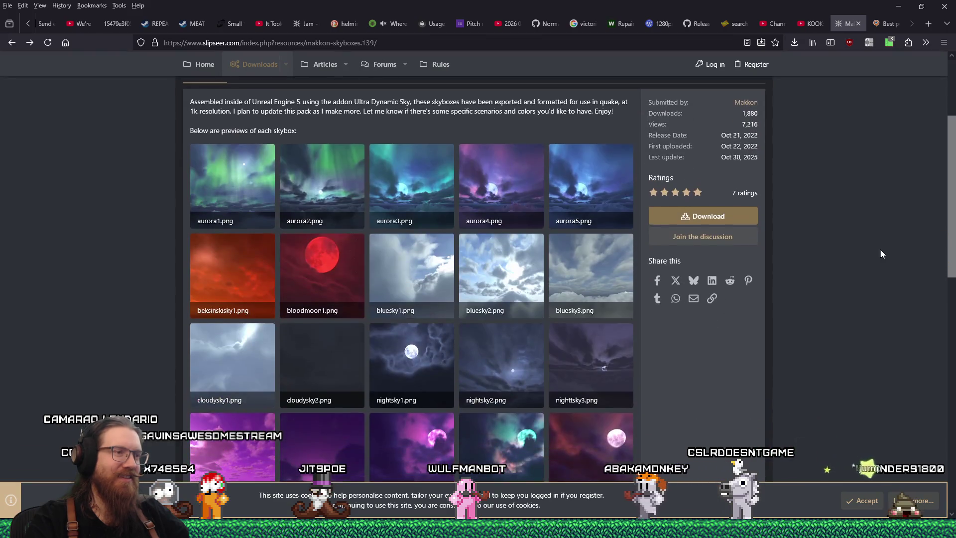
scroll(880, 249, down, 4)
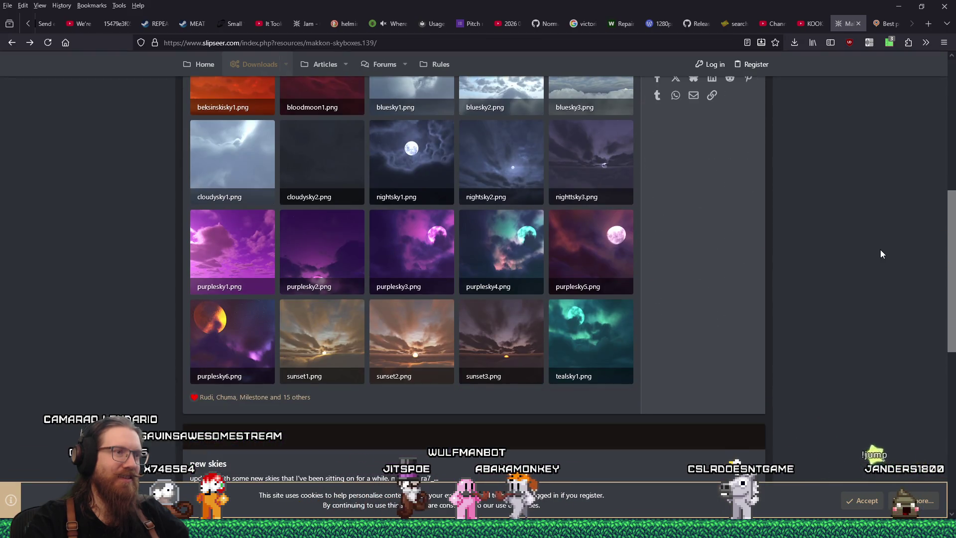
key(alt+Tab)
key(Tab)
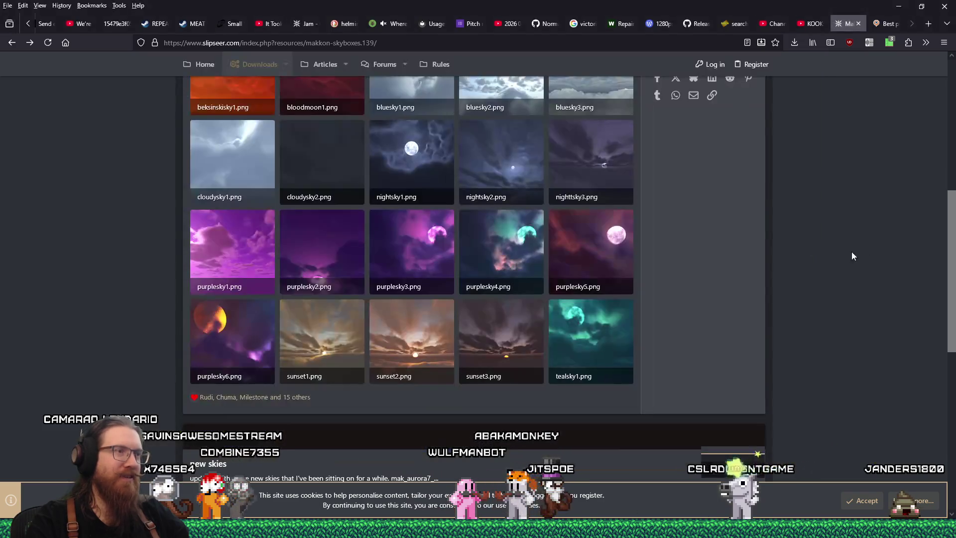
key(alt+Tab)
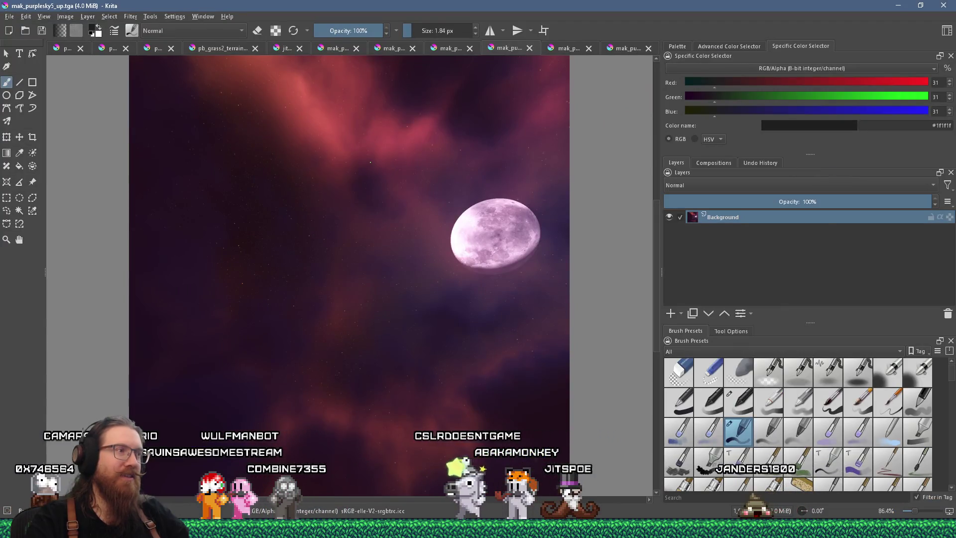
scroll(369, 162, up, 5)
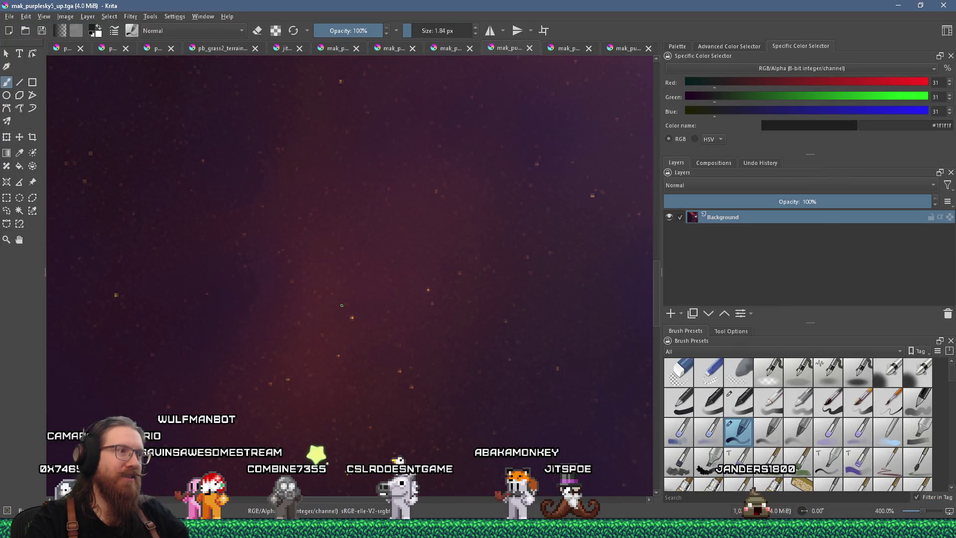
scroll(342, 305, down, 6)
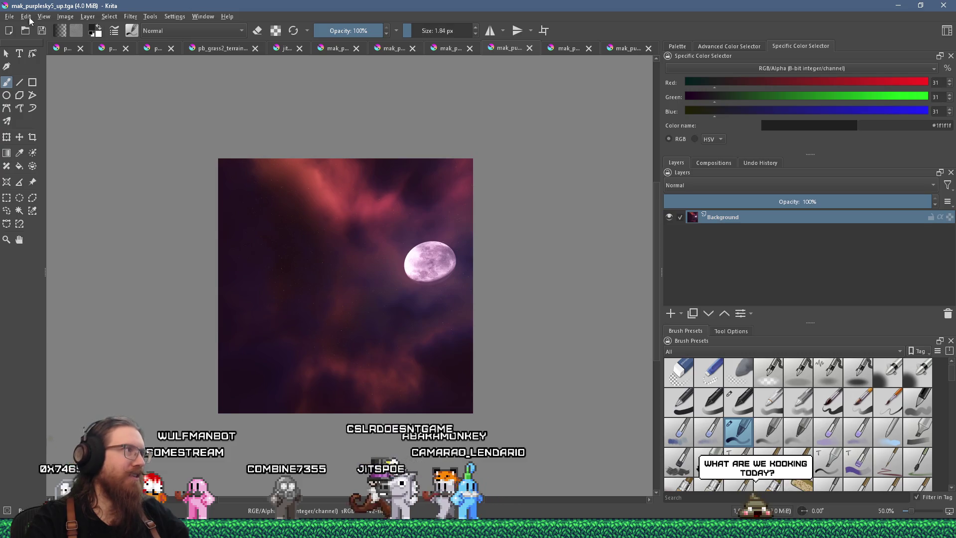
click(9, 17)
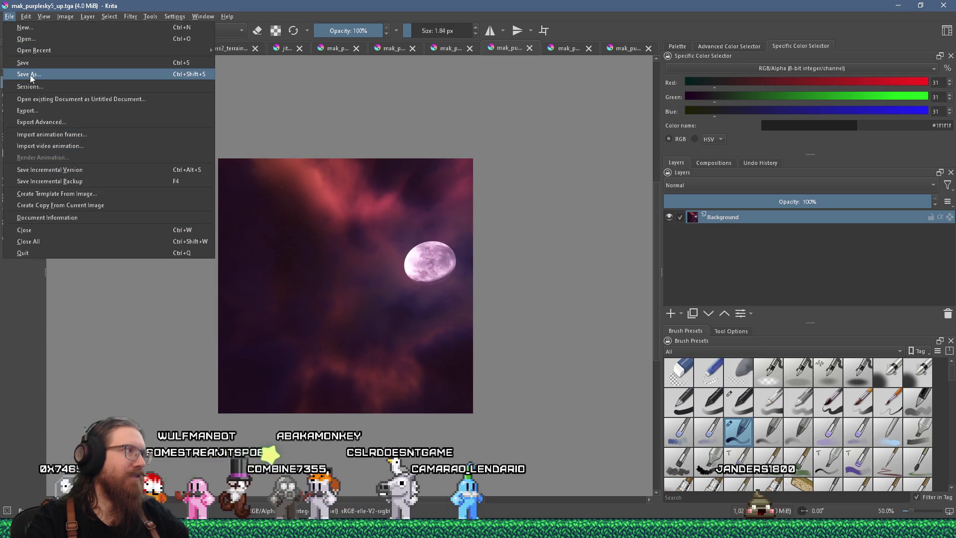
Start Save As and browse to E:\Games\Quake1\alkaline\gfx\env
click(31, 75)
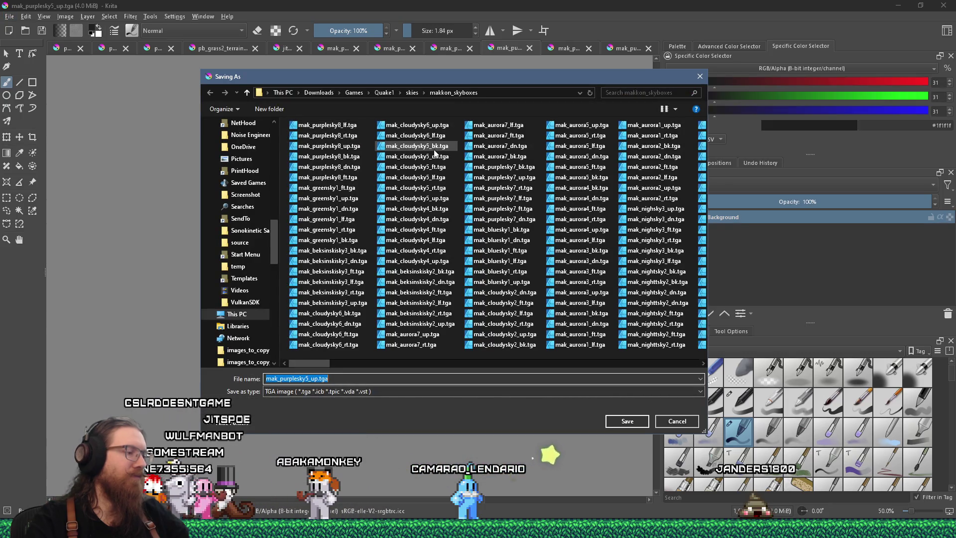
text(e:\games\quake)
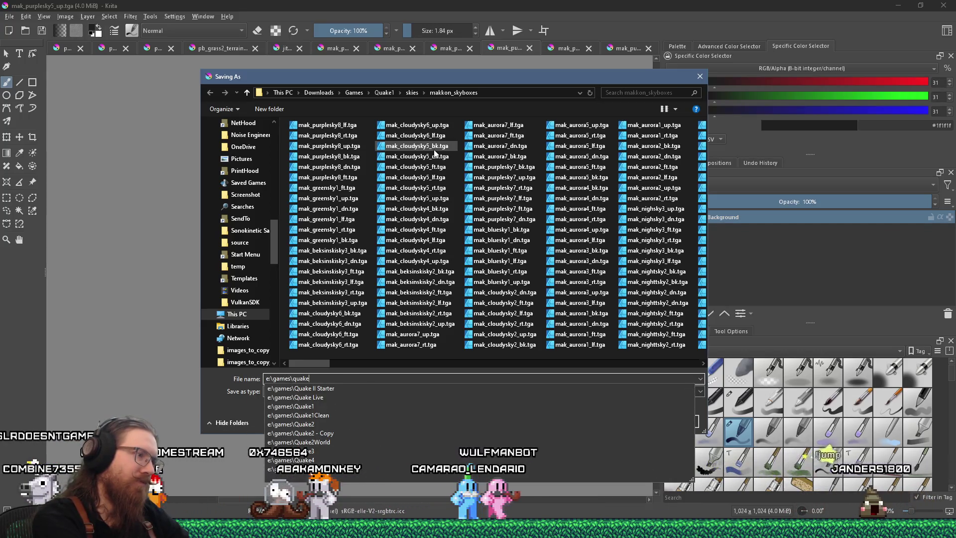
text(1\alkaline\)
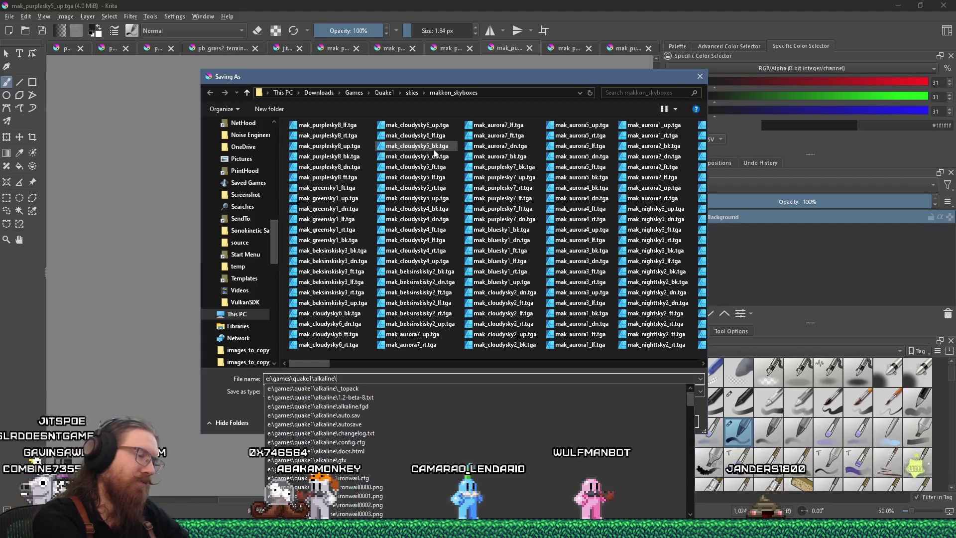
key(Return)
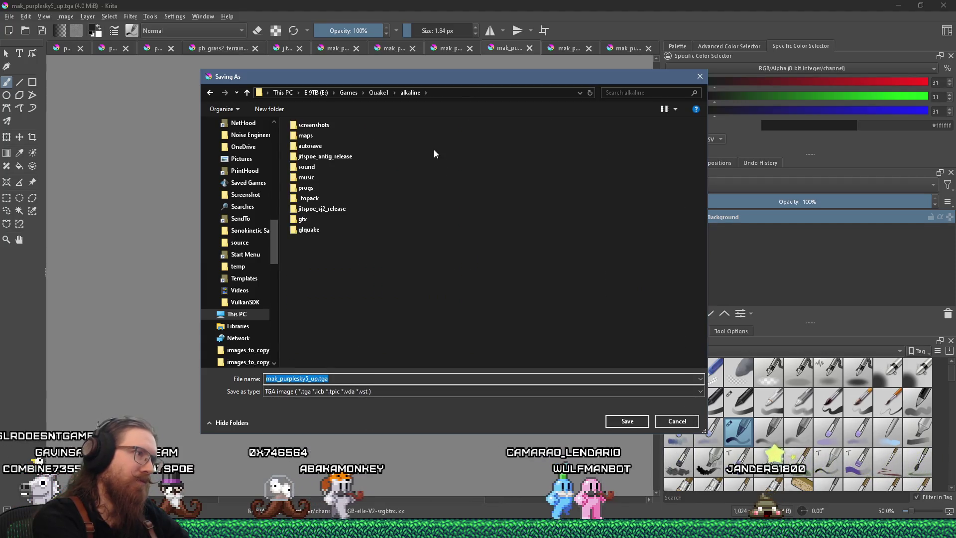
double_click(302, 219)
double_click(306, 126)
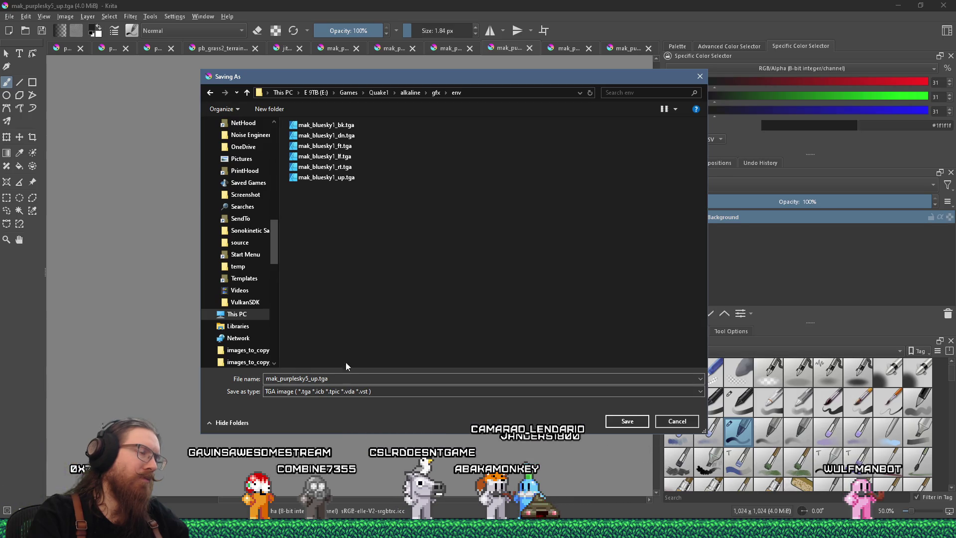
Save the image as mak_purplesky5_up.png in PNG format, accepting the export options
click(325, 391)
key(p)
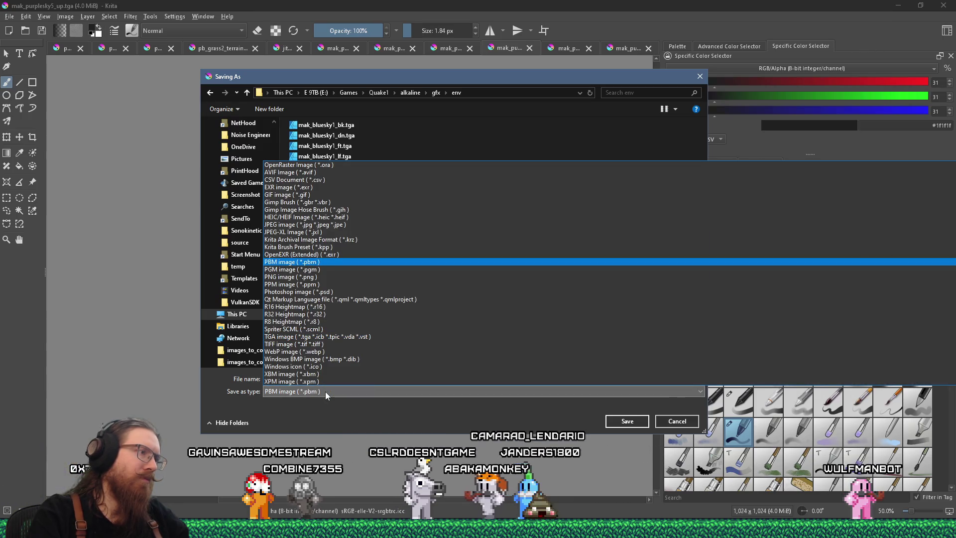
key(p)
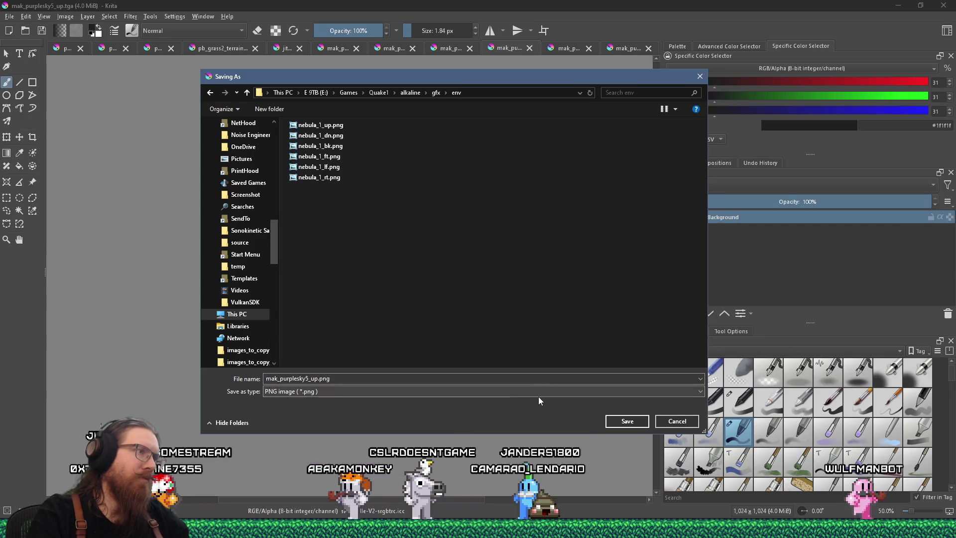
click(626, 422)
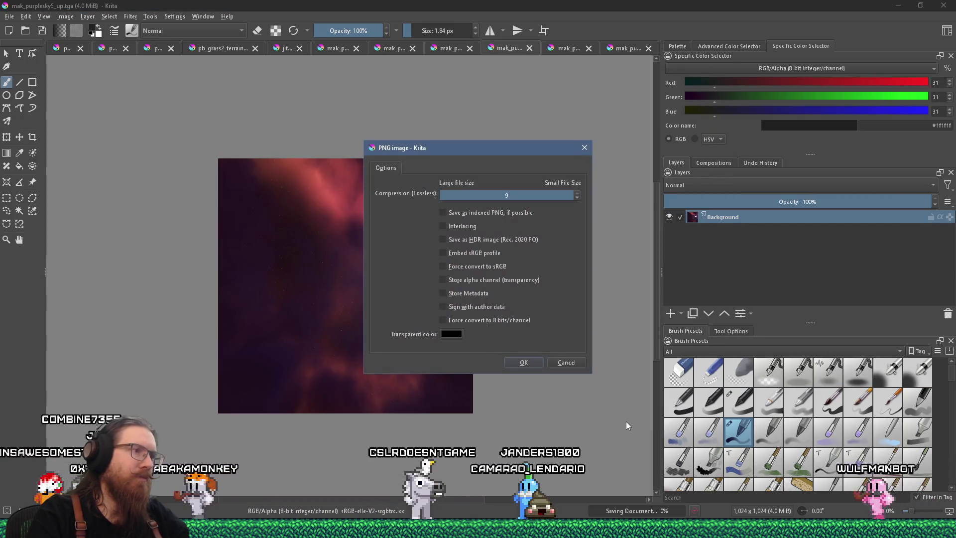
click(518, 371)
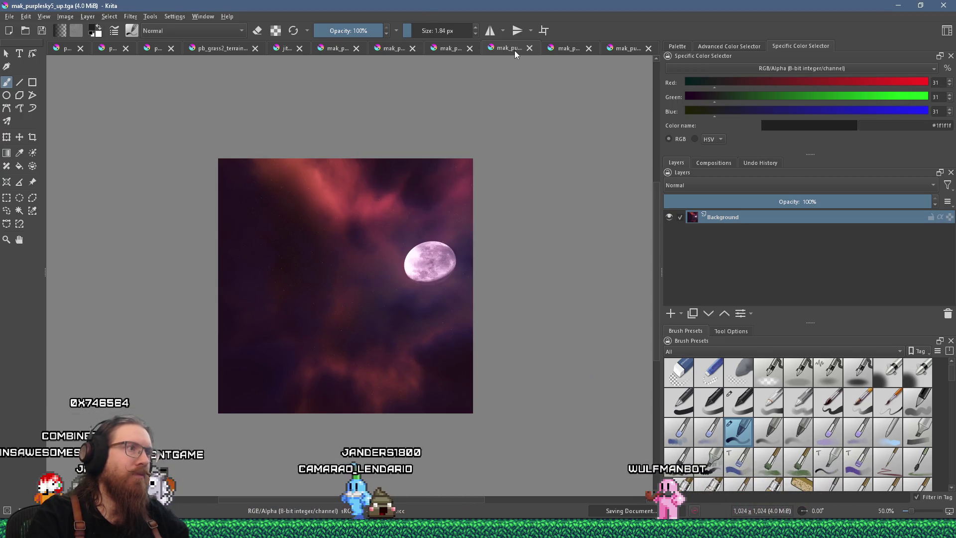
scroll(443, 192, up, 3)
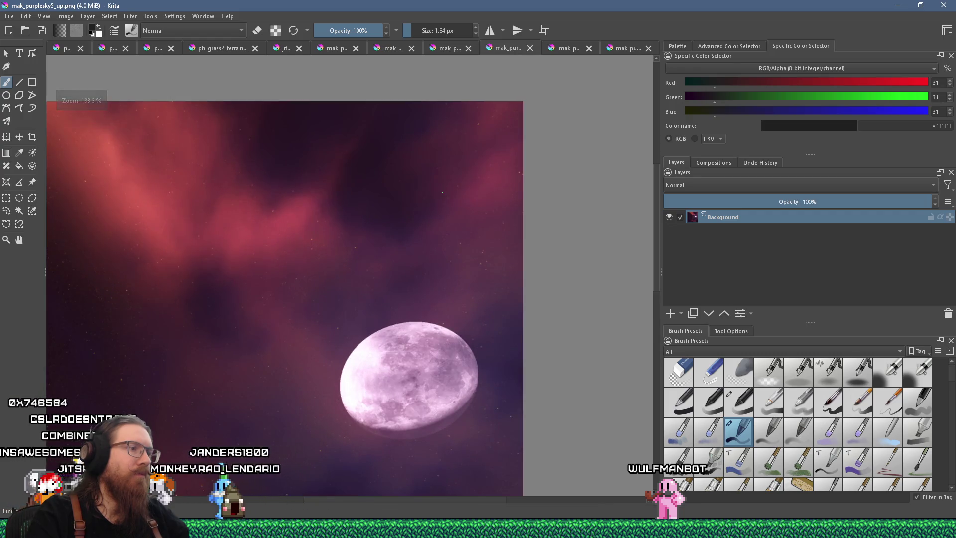
scroll(443, 193, down, 3)
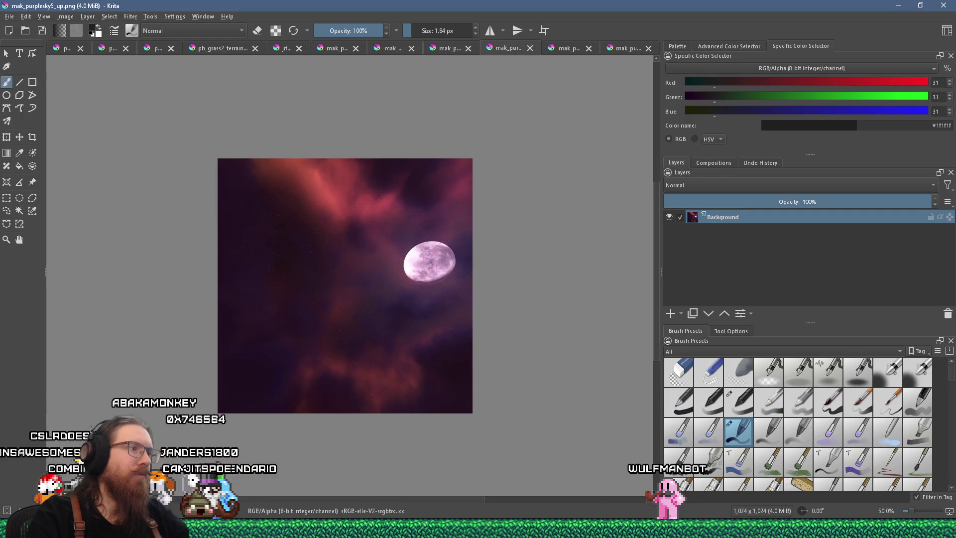
key(alt+Tab)
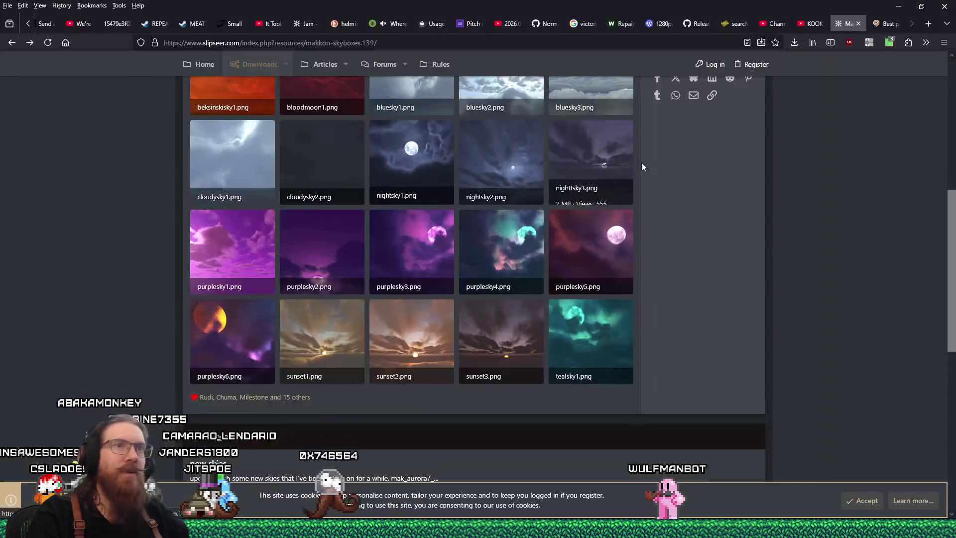
Search 'quake set skybox' in a spare tab and read the Quake Wiki Skybox Support page
click(880, 24)
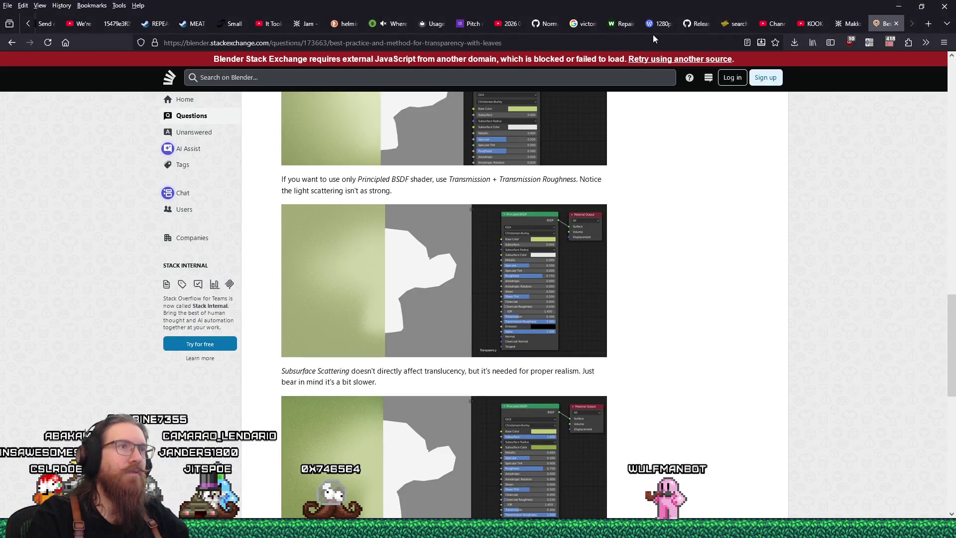
click(652, 34)
text(quake set sky)
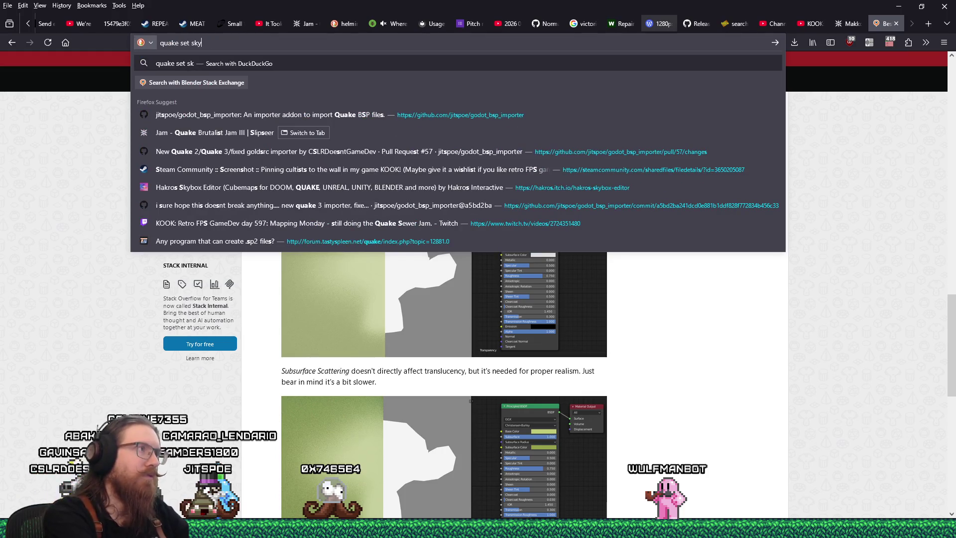
text(box)
key(Return)
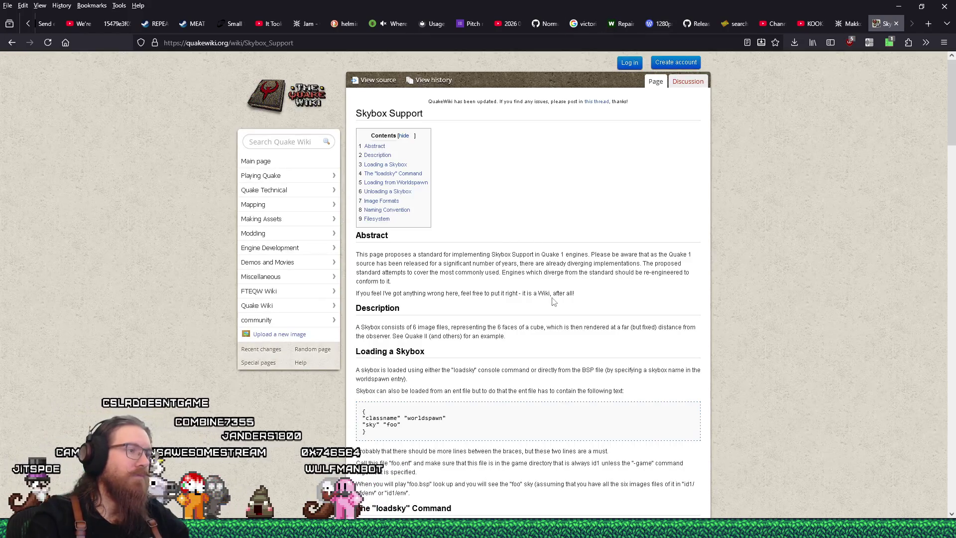
scroll(552, 301, down, 2)
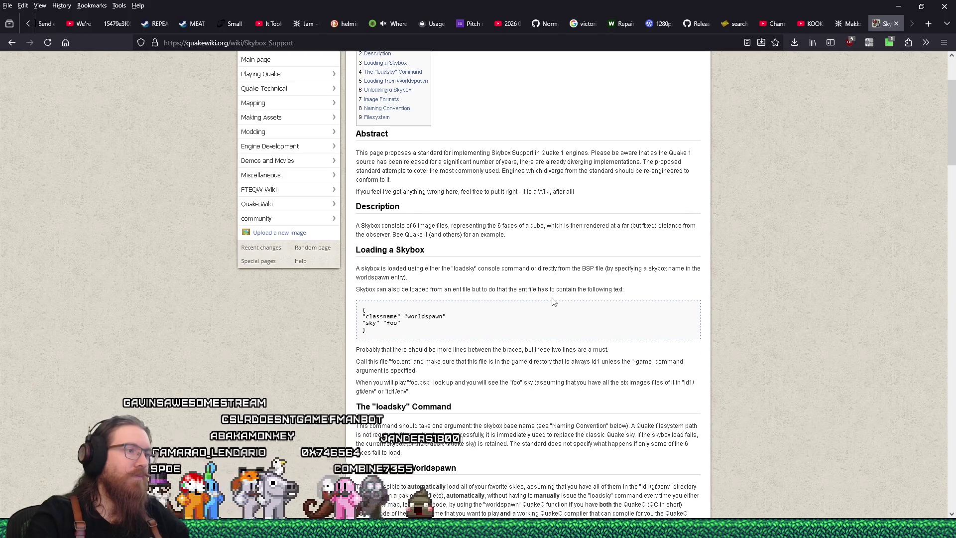
key(alt+Tab)
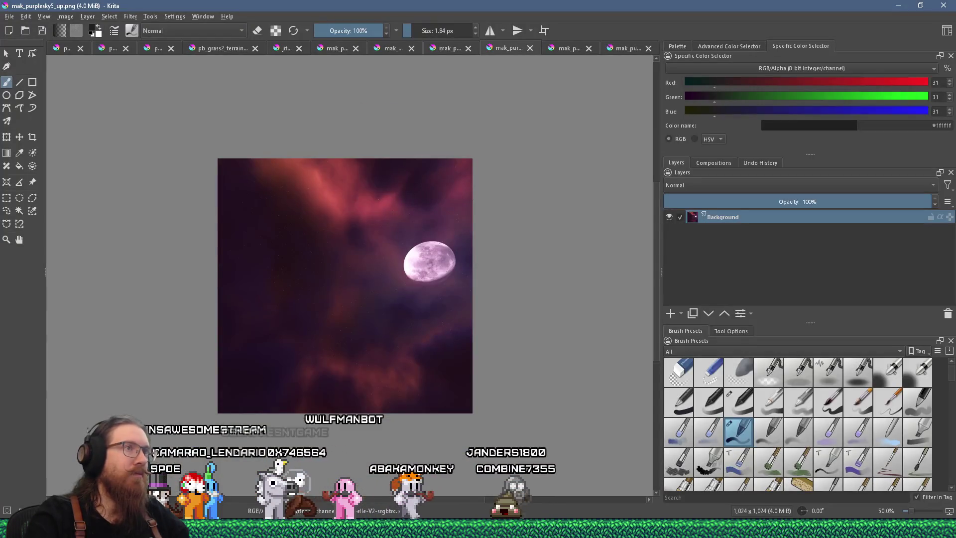
View the mak_purplesky5_ft.tga front-face document, then switch to TrenchBroom
click(516, 50)
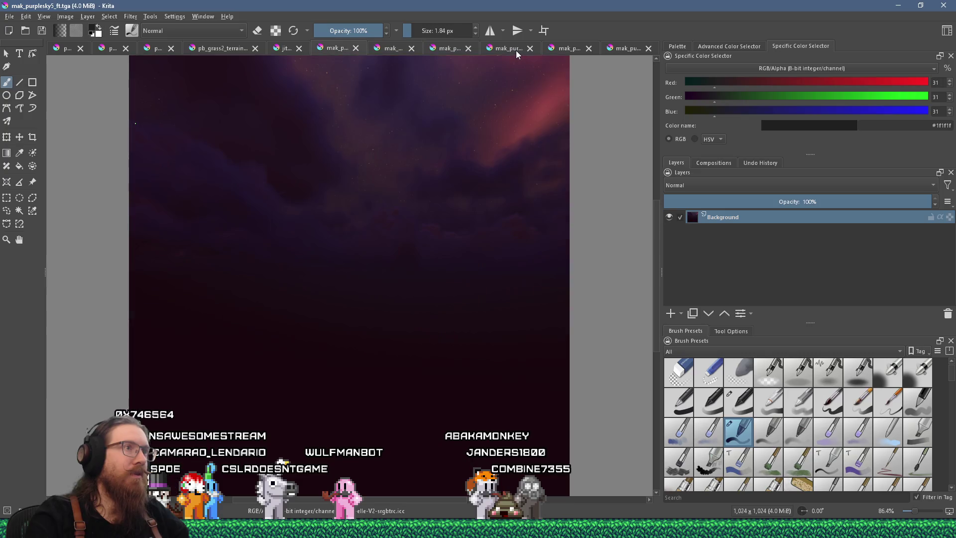
scroll(516, 50, down, 3)
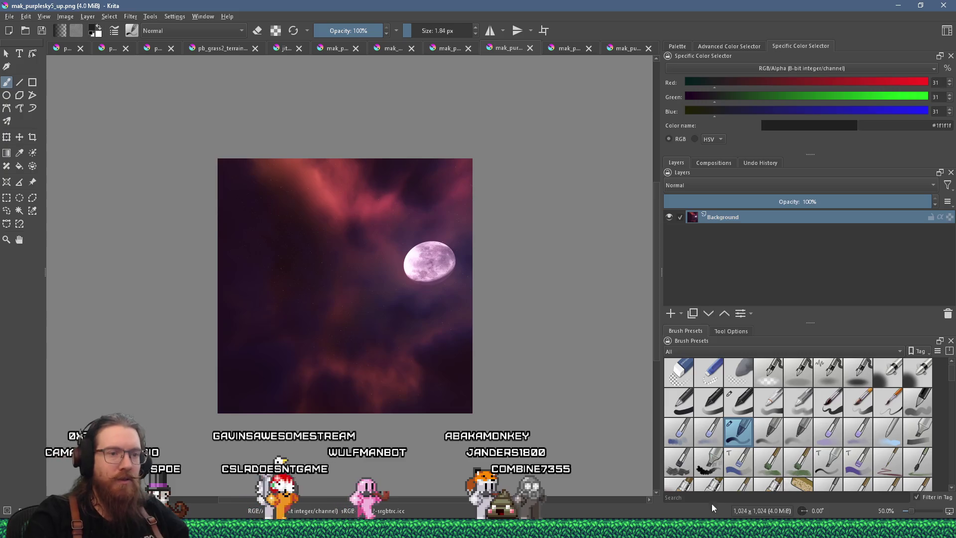
key(alt+Tab)
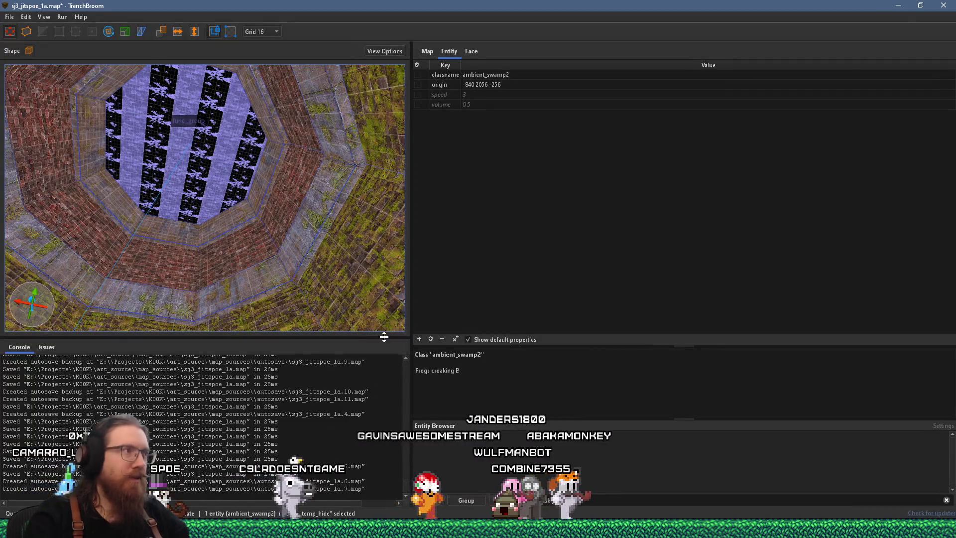
Save the sewer map as sj3_jitspoe_1b.map using Save As (Ctrl+Shift+S)
click(9, 17)
key(Escape)
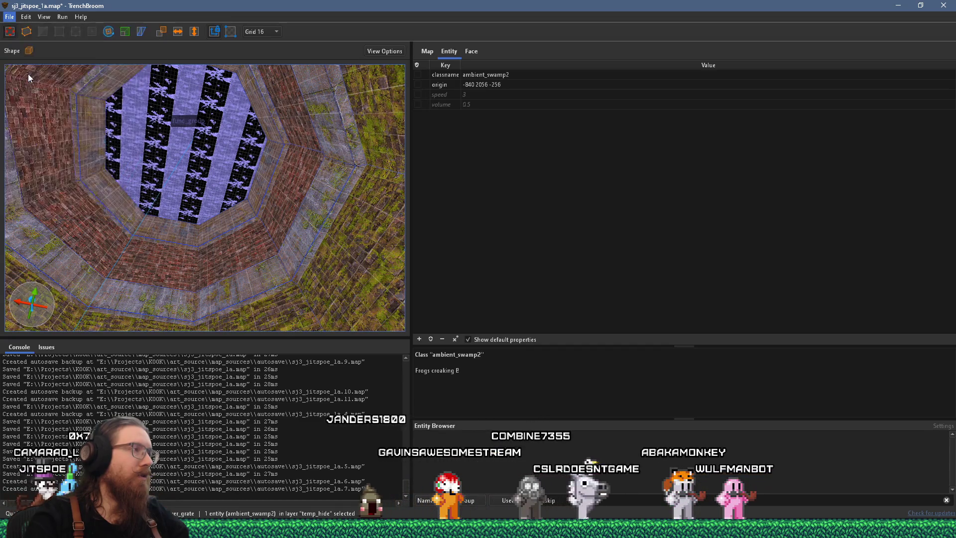
key(ctrl+shift+s)
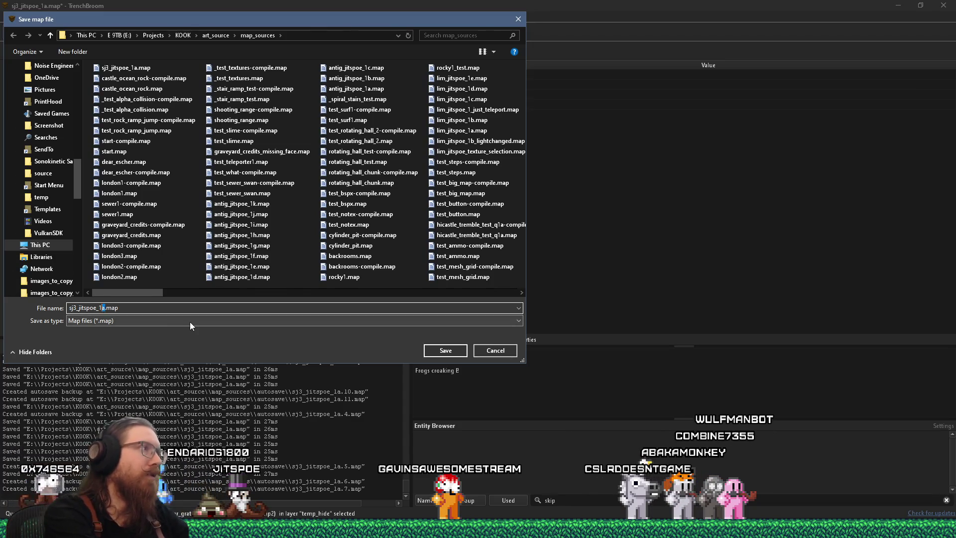
key(Escape)
key(Return)
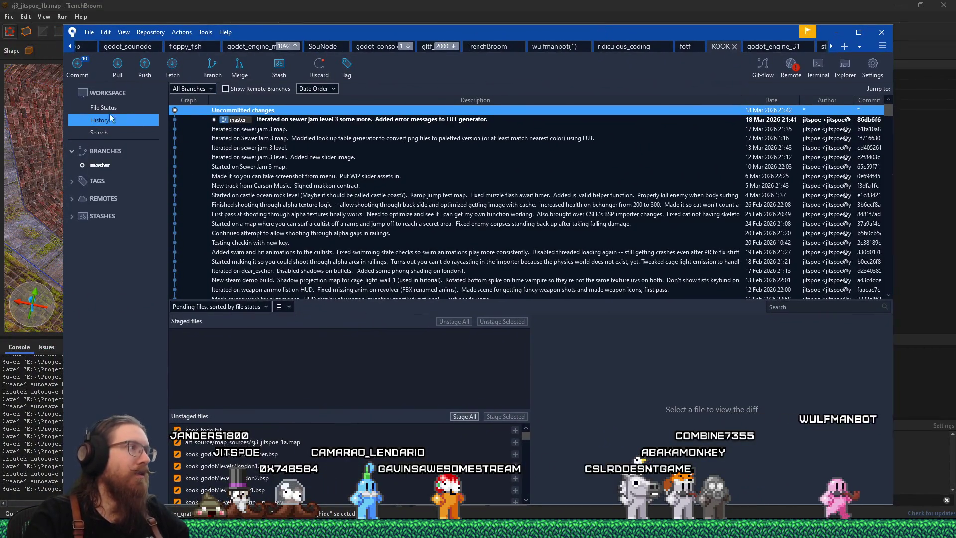
View kook_todo.txt's unstaged diff in File Status, then bring up the Notepad to-do list
click(106, 109)
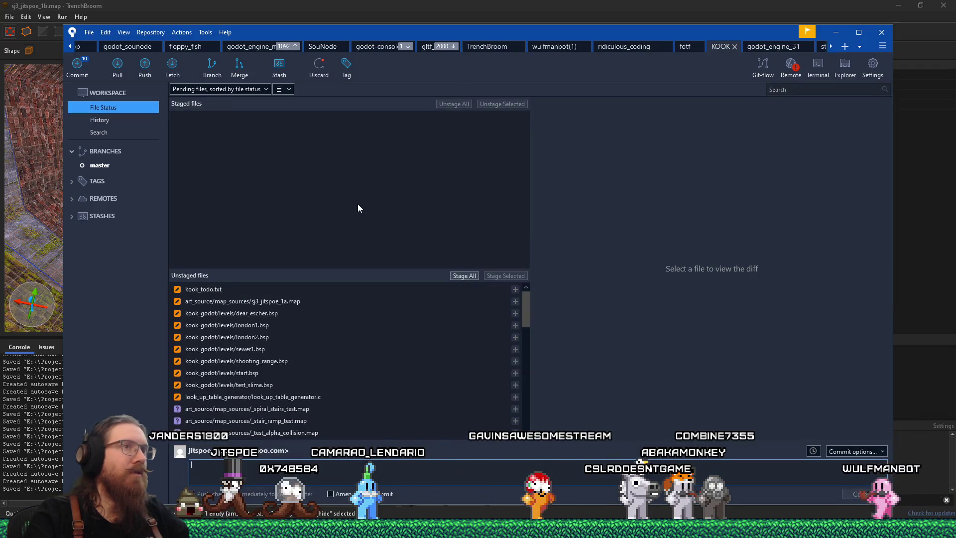
click(312, 290)
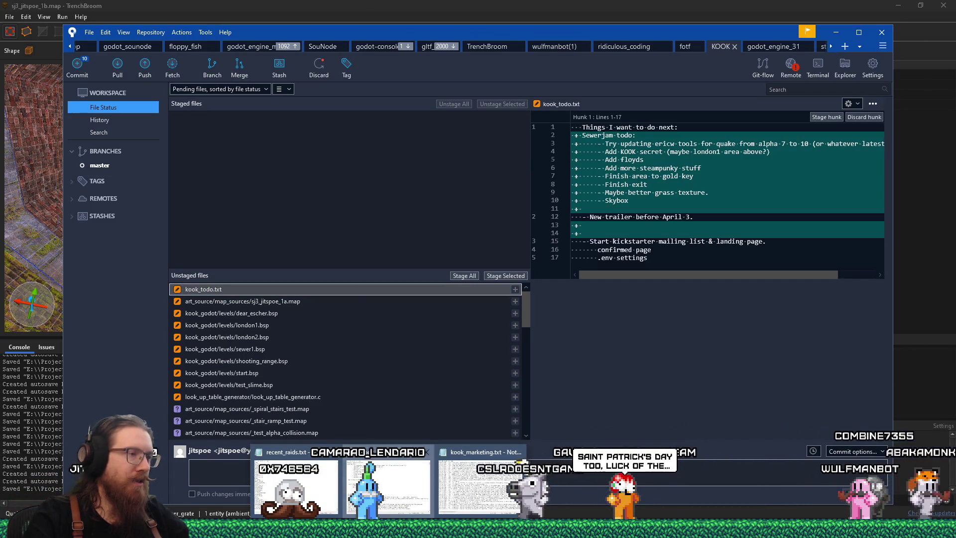
key(alt+Tab)
click(789, 207)
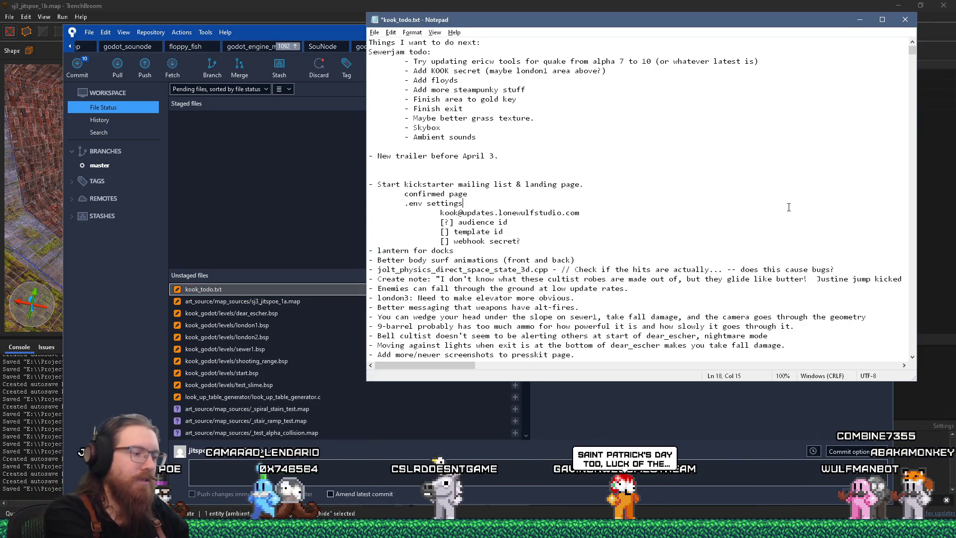
Find the Sewer Jam 3 entry in kook_todo.txt, change 4.7 to 5.7 days, and save
key(ctrl+f)
text(j)
key(Return)
key(Return)
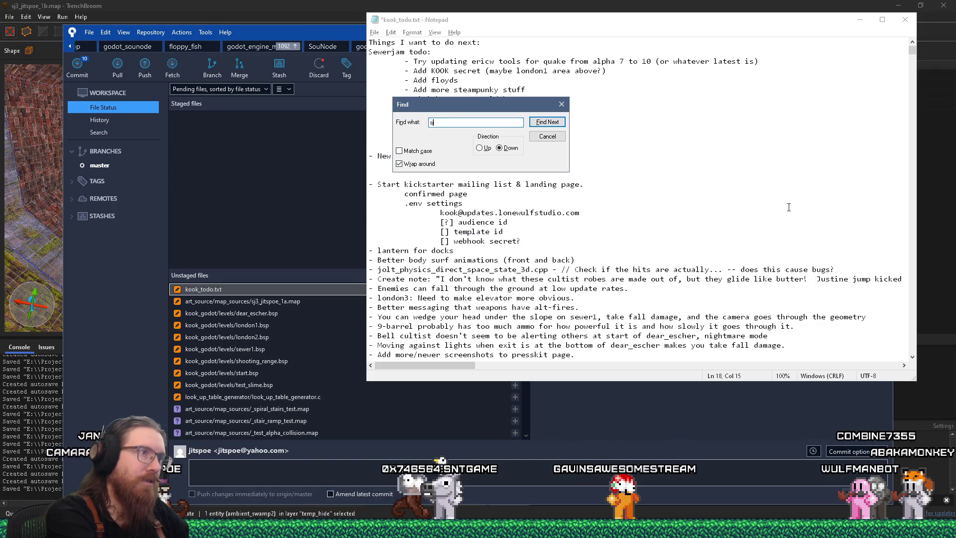
text(ewer jam)
key(Return)
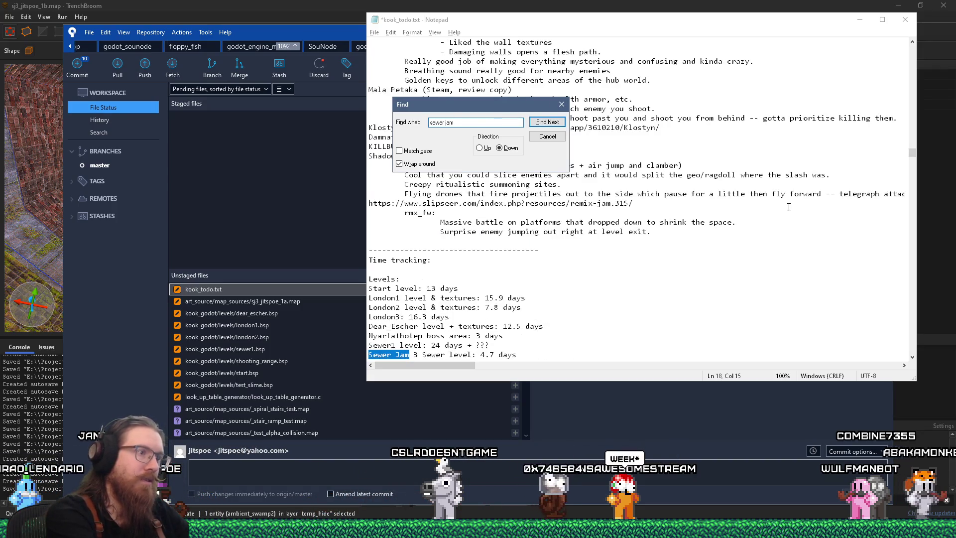
key(Escape)
key(Right)
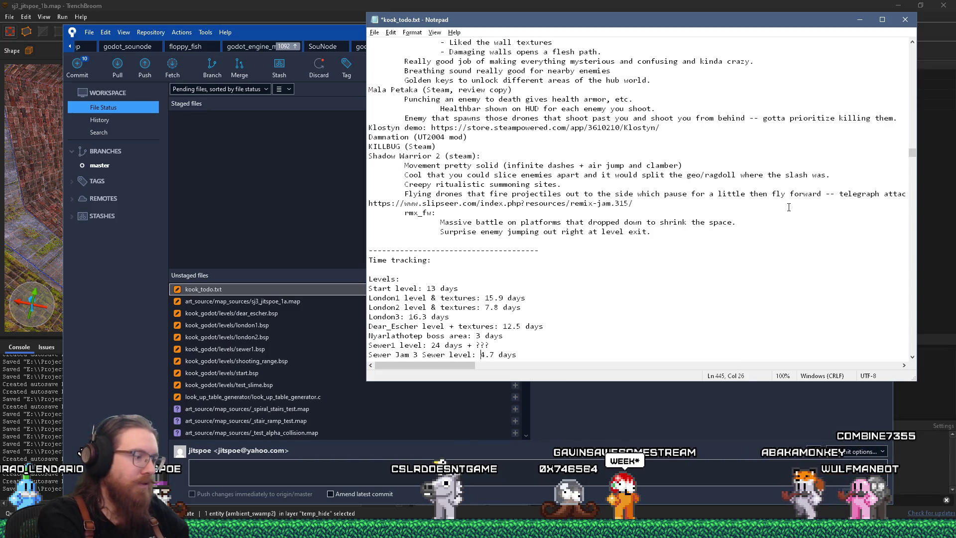
key(ctrl+s)
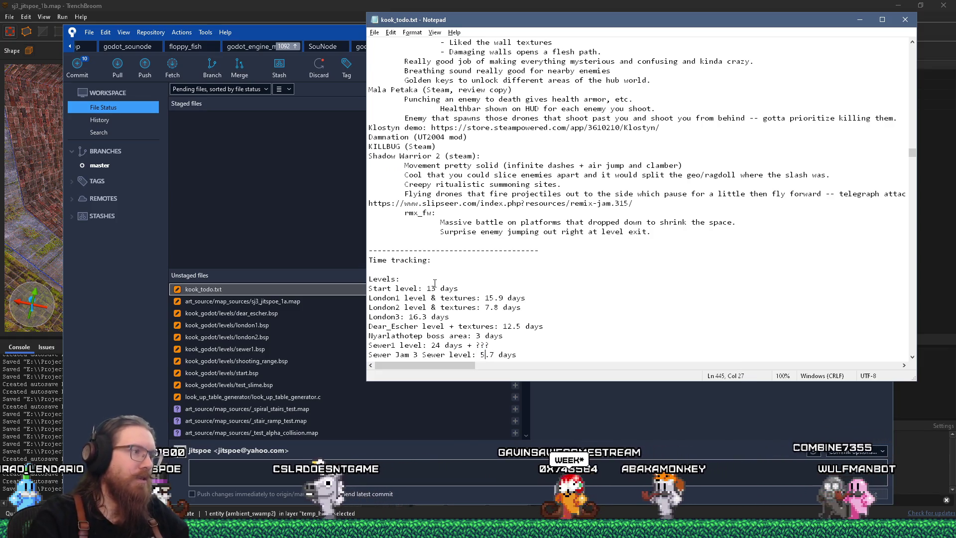
click(302, 301)
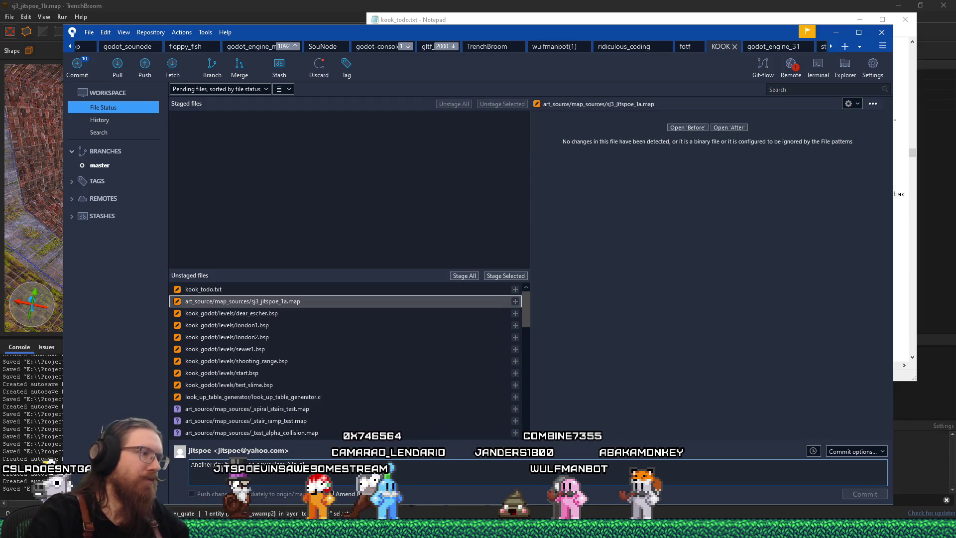
Stage sj3_jitspoe_1a.map and kook_todo.txt, and select look_up_table_generator.c
click(503, 276)
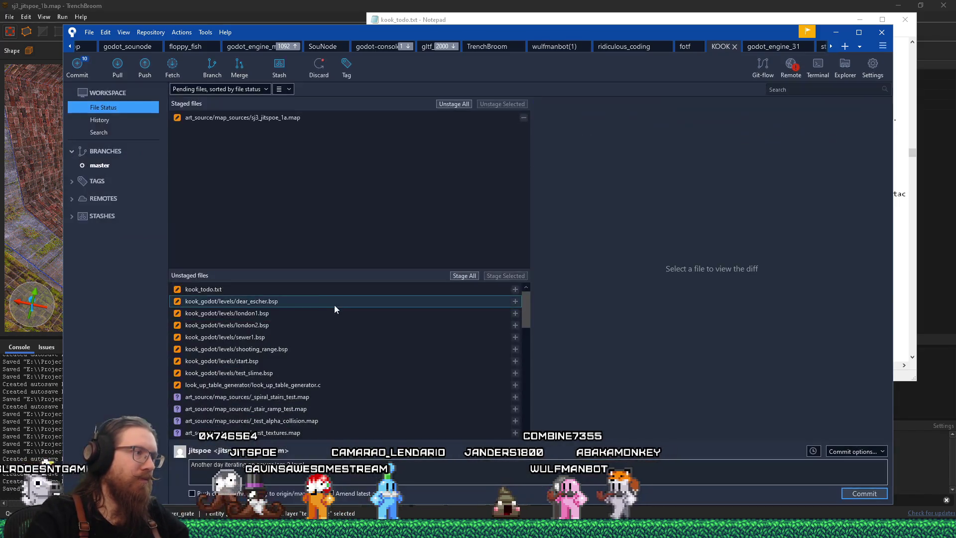
click(324, 291)
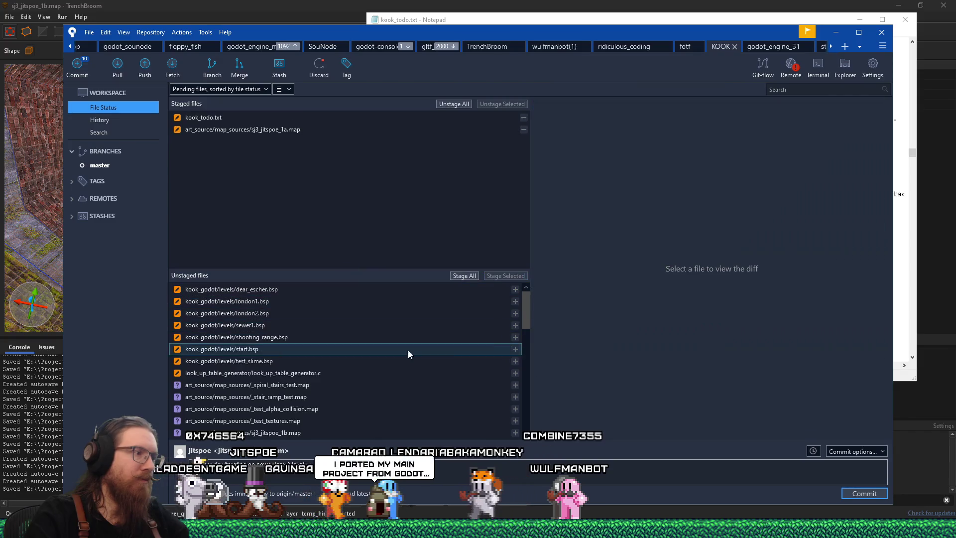
click(379, 373)
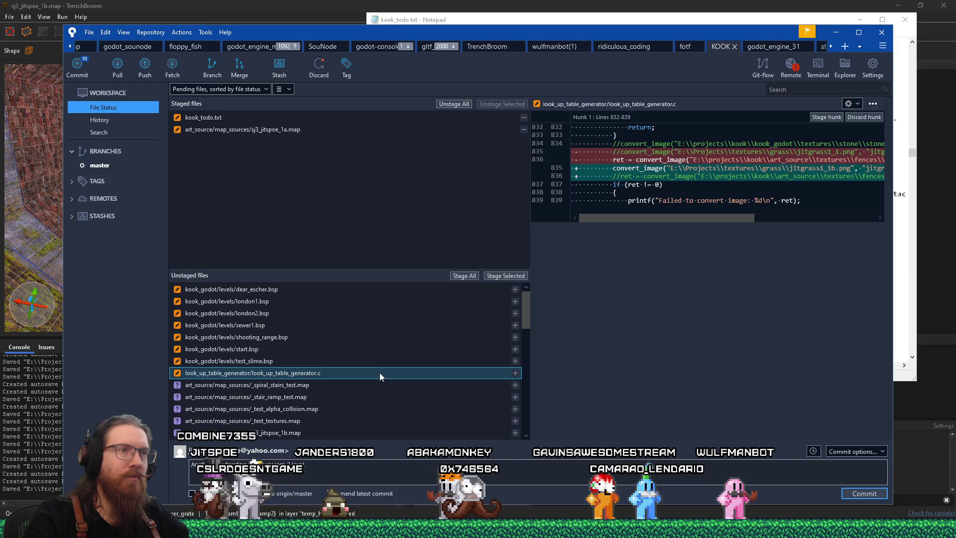
Review the look_up_table_generator.c changes, then select the metal_railing2.blend and metal_railing_2_q.png files
scroll(379, 372, down, 2)
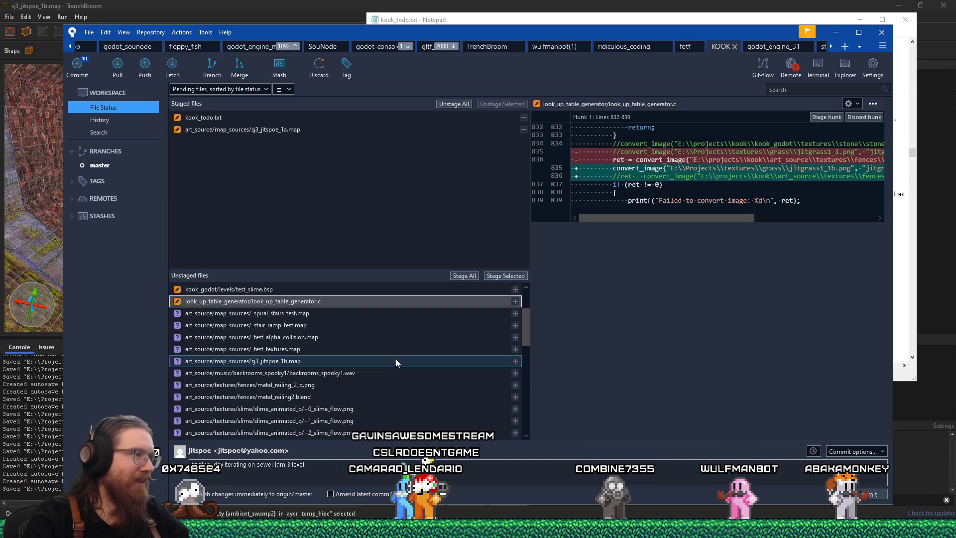
scroll(396, 359, down, 9)
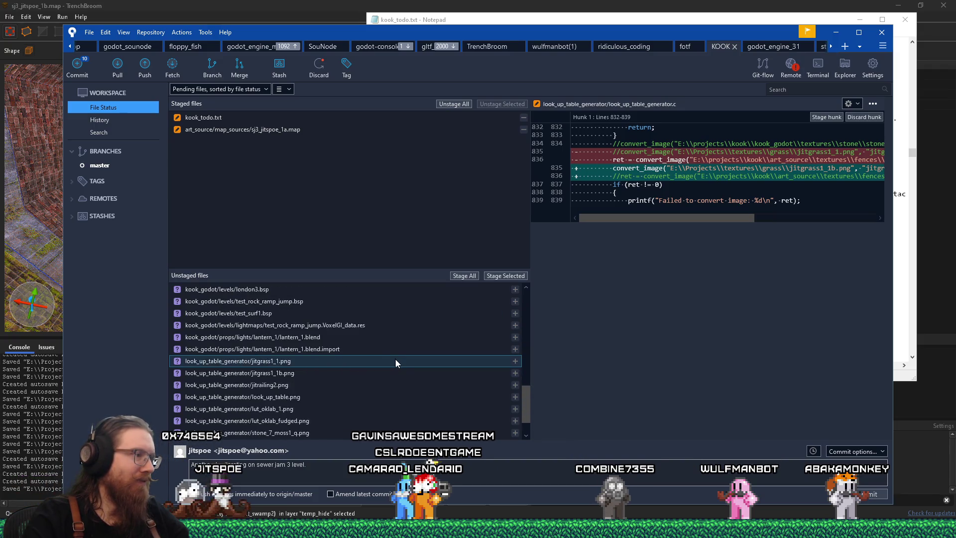
scroll(396, 359, up, 9)
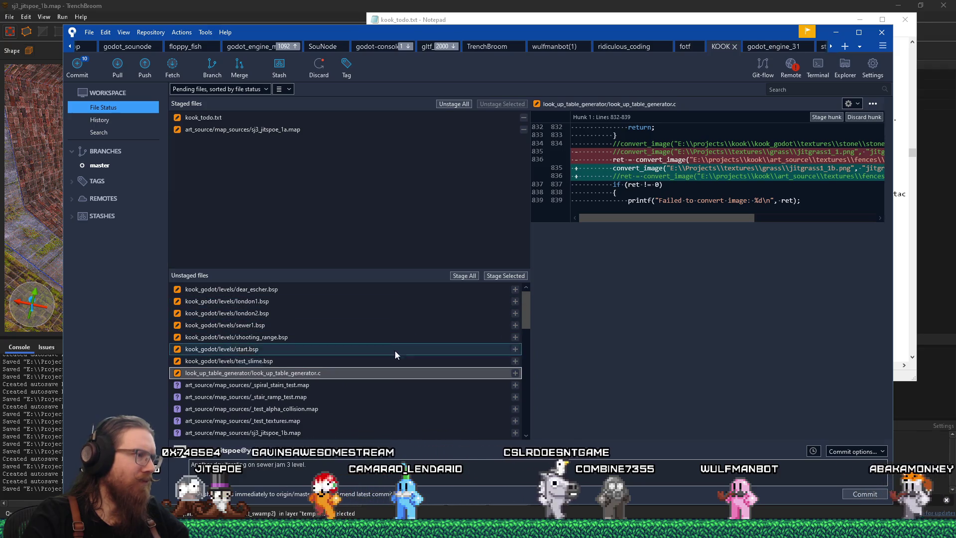
scroll(402, 390, down, 10)
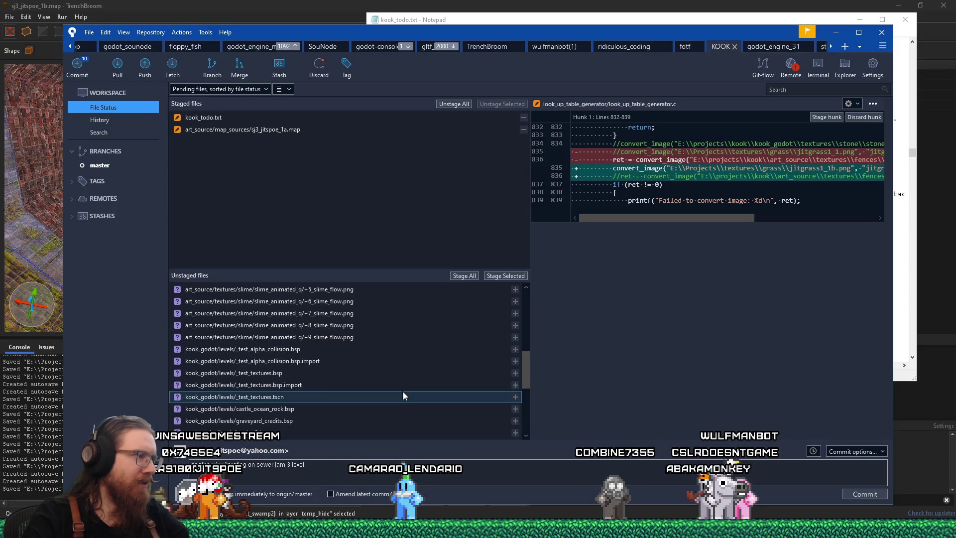
scroll(403, 396, down, 3)
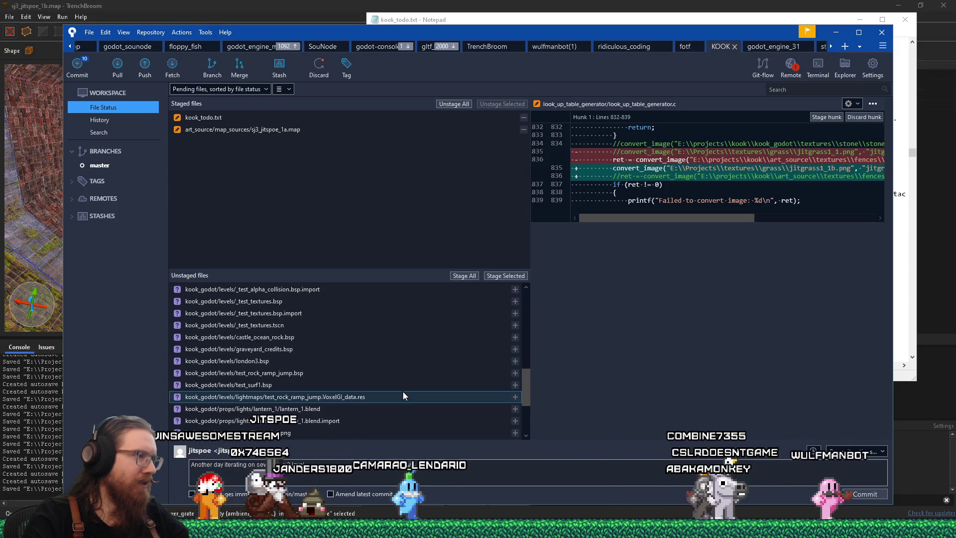
scroll(403, 395, down, 1)
scroll(403, 396, down, 2)
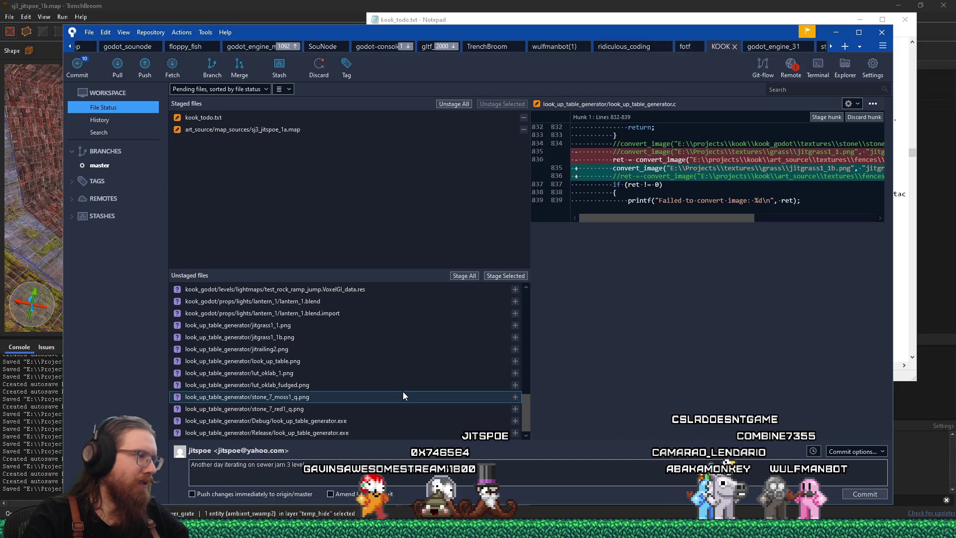
scroll(404, 396, up, 2)
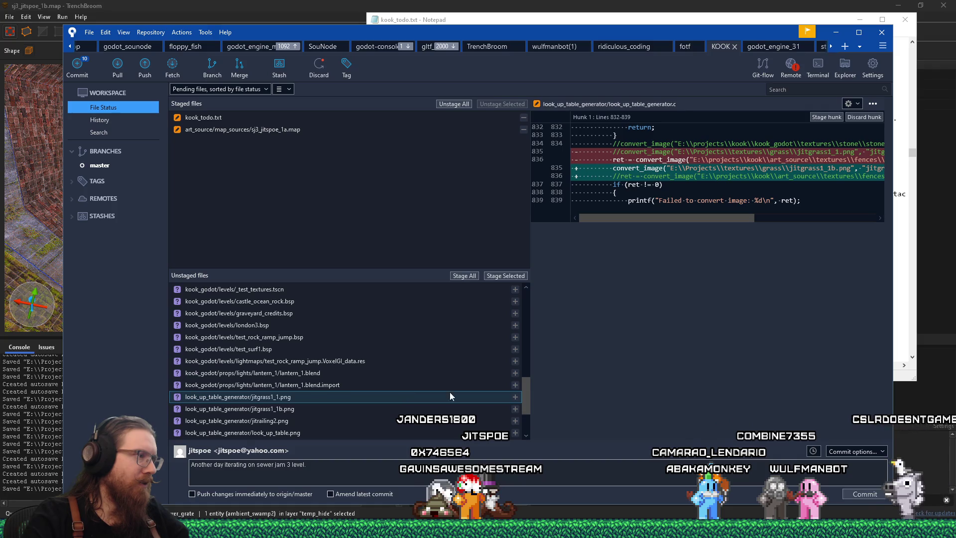
scroll(527, 404, up, 1)
drag(527, 399, 531, 351)
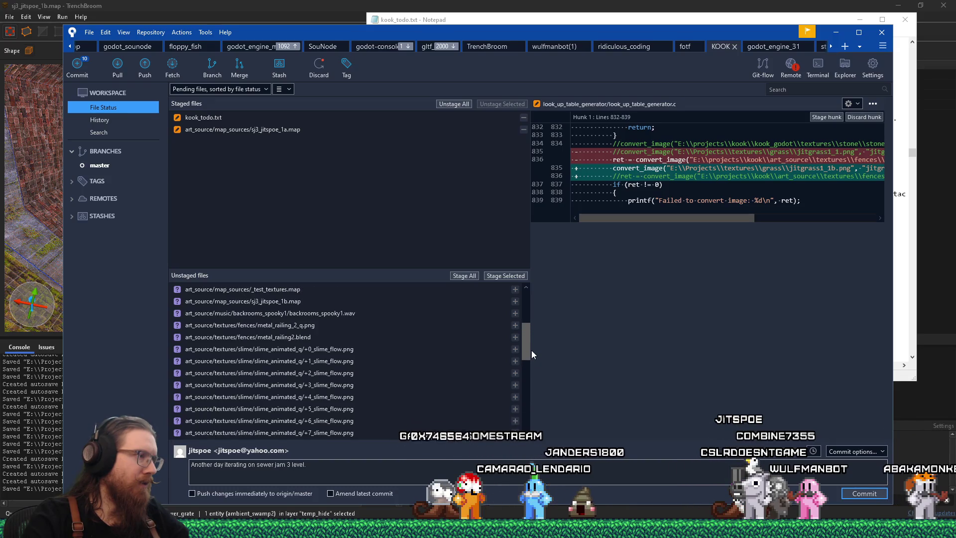
drag(531, 351, 533, 331)
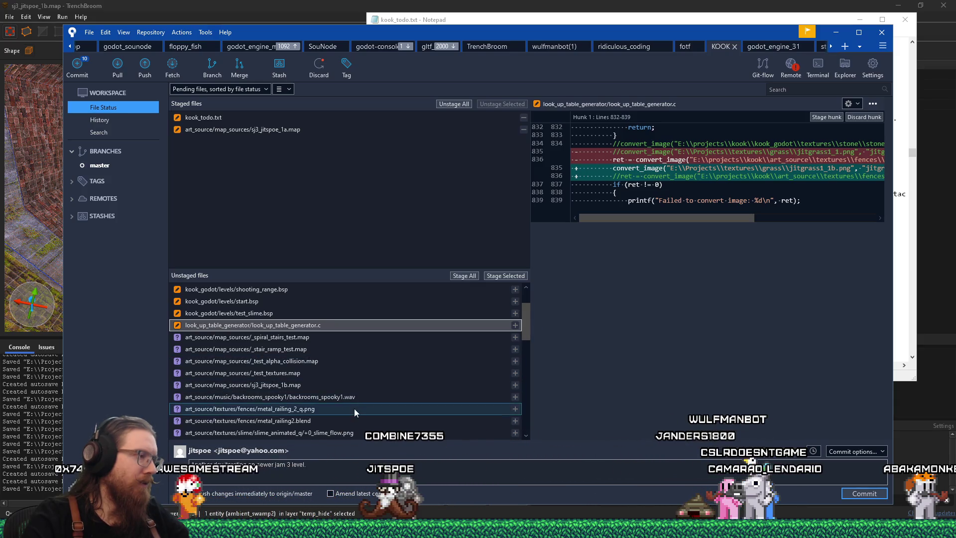
click(341, 420)
click(340, 409)
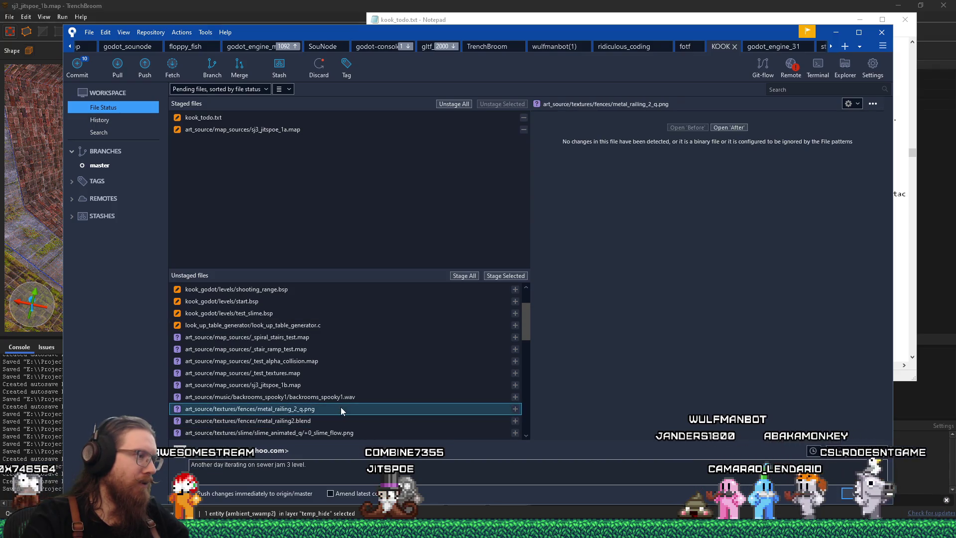
Reveal metal_railing_2_q.png in Explorer, preview it in Photo Viewer, then close the preview
right_click(303, 409)
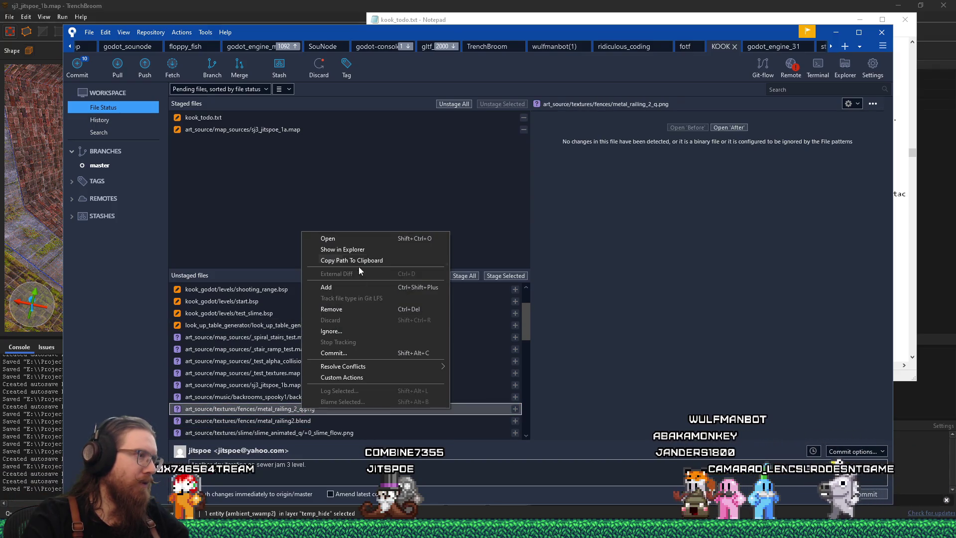
click(364, 249)
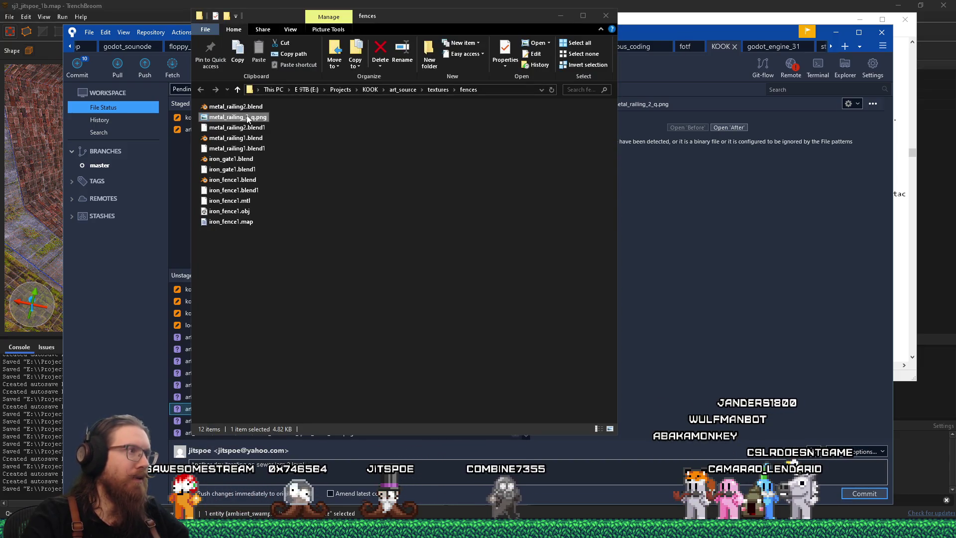
double_click(247, 118)
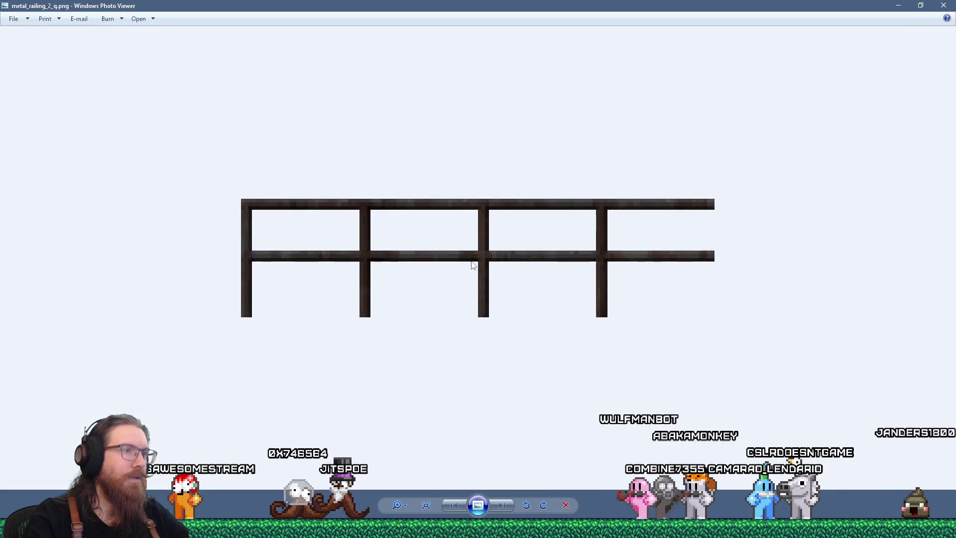
key(alt+F4)
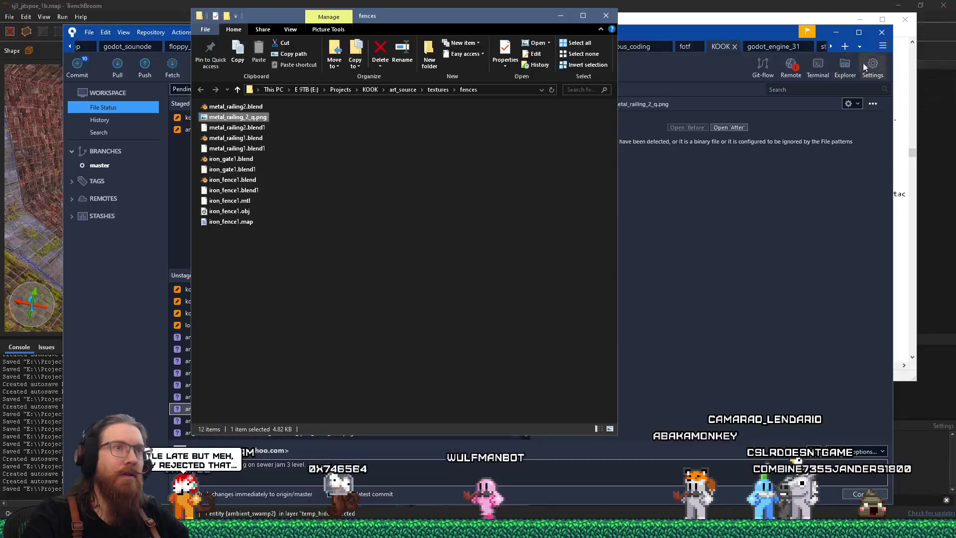
key(alt+Tab)
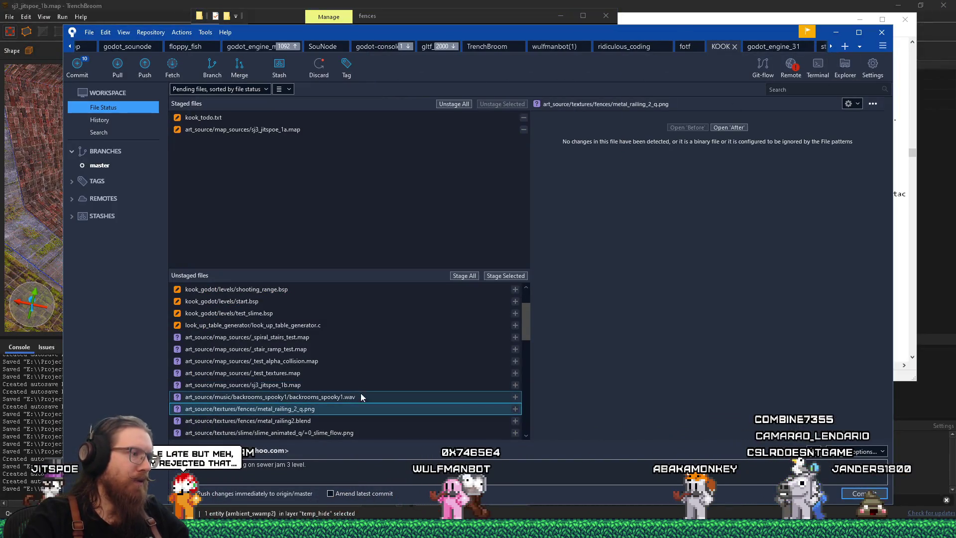
shift+click(344, 420)
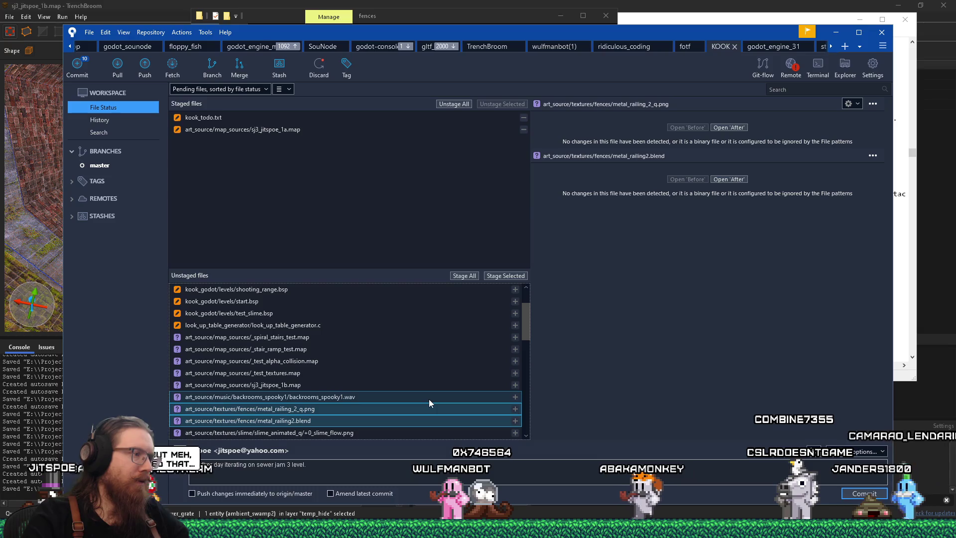
Stage both metal railing files and write a commit message about the railing texture forgotten earlier
click(358, 467)
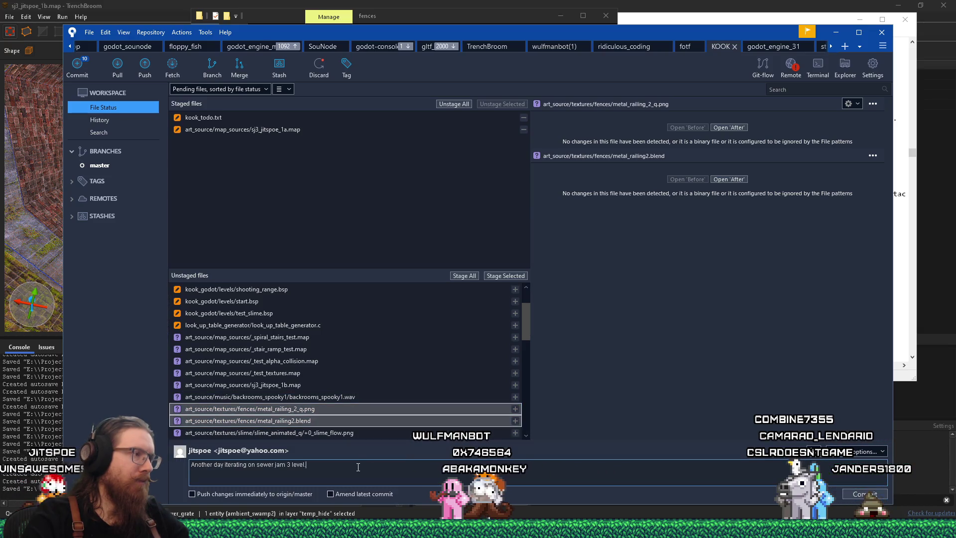
click(512, 277)
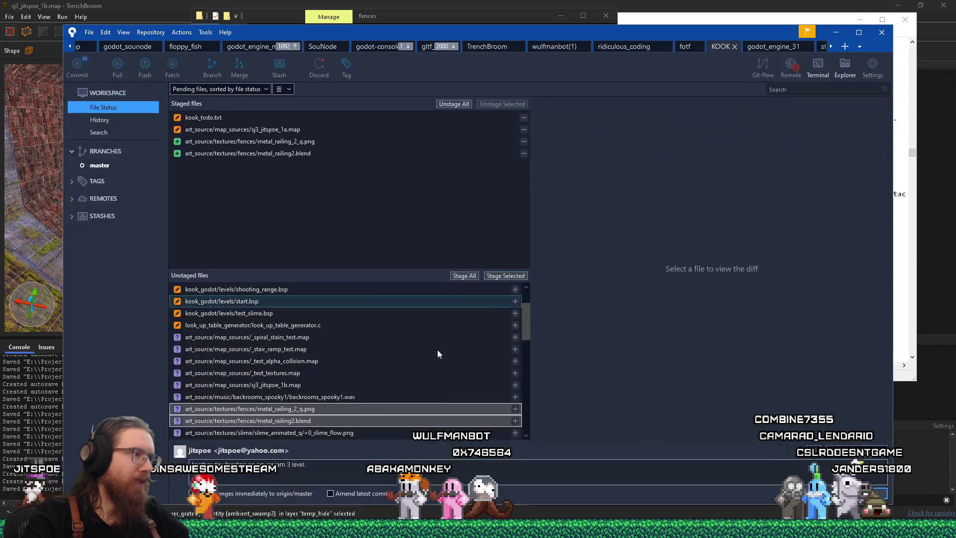
click(364, 470)
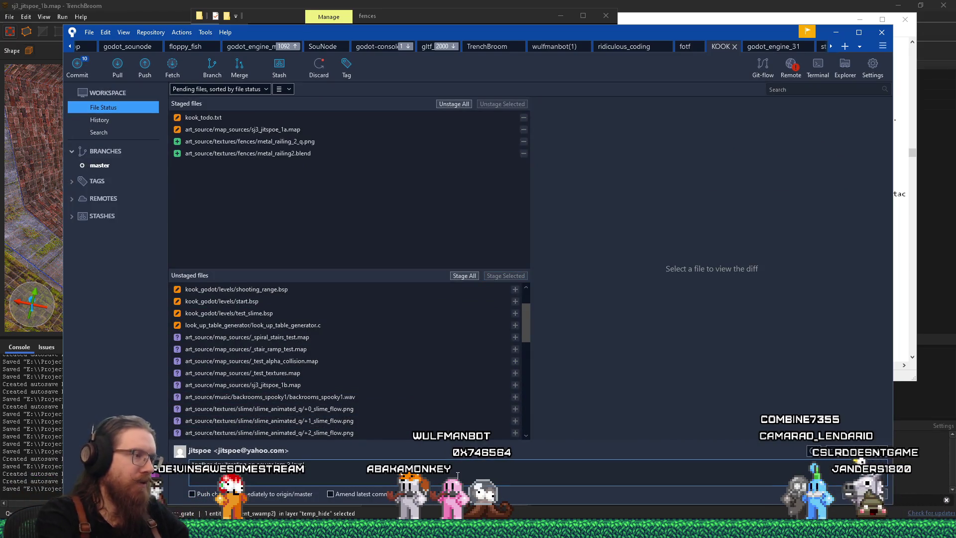
text(  Metail rail)
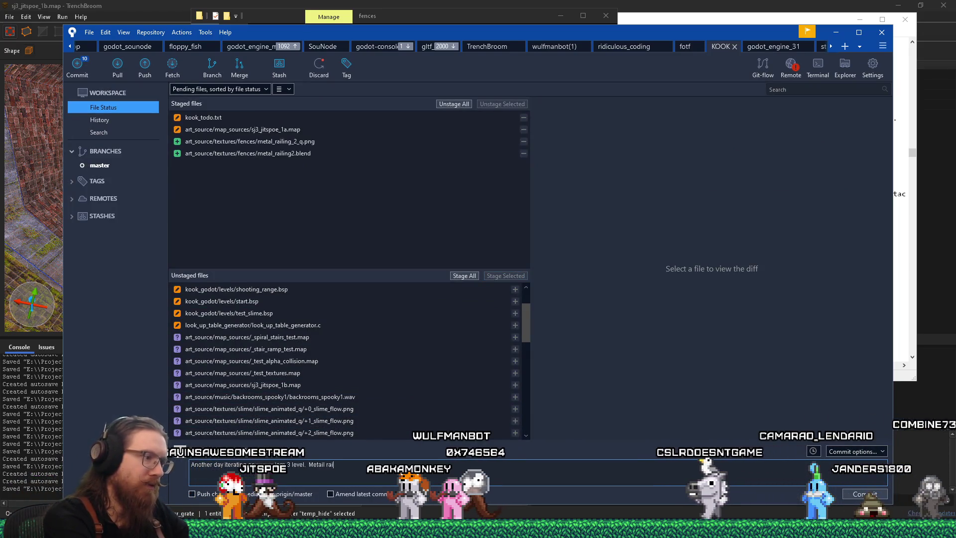
key(BackSpace)
key(BackSpace)
key(BackSpace)
key(BackSpace)
key(BackSpace)
key(BackSpace)
key(BackSpace)
text(l railing)
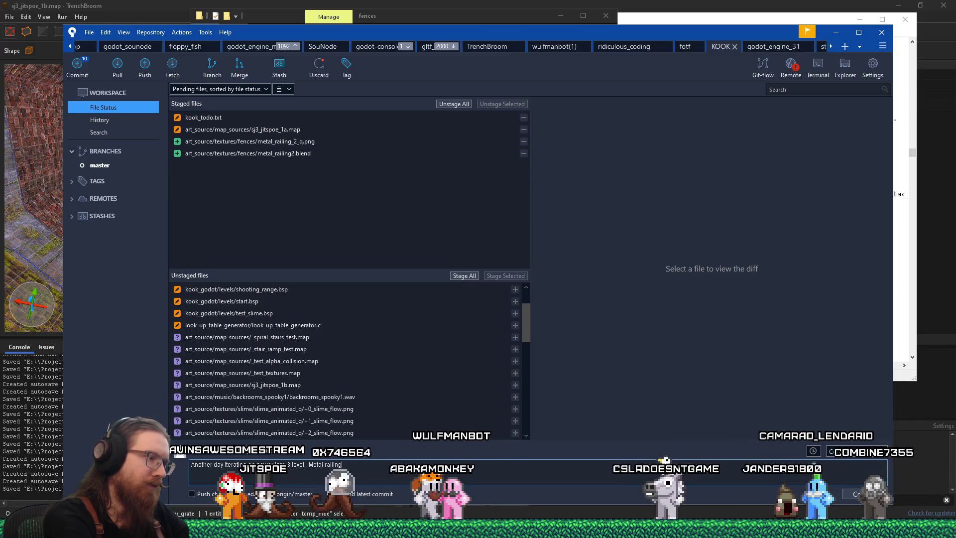
text( texture I forgot to check in earlier)
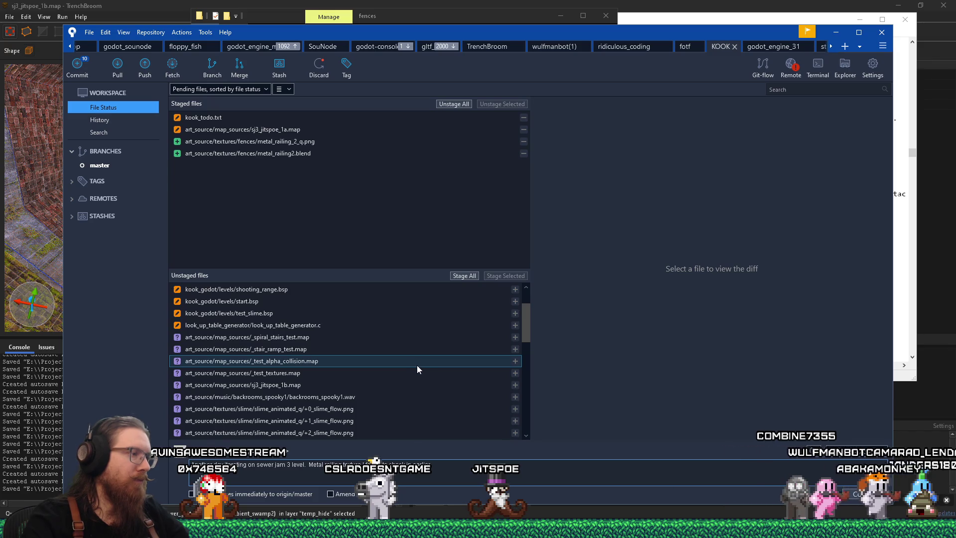
Review the unstaged files, commit the staged files to master, and minimise Sourcetree
scroll(416, 363, down, 1)
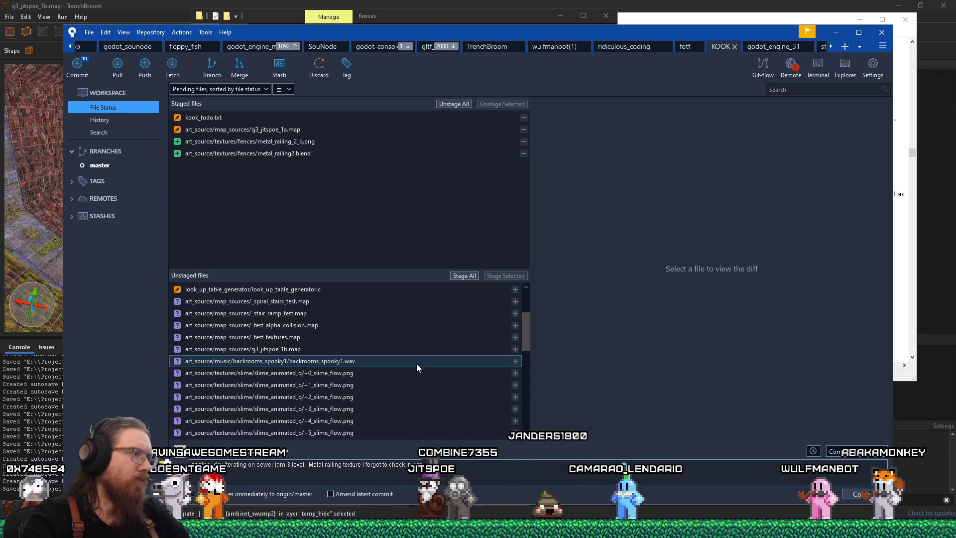
scroll(417, 364, down, 1)
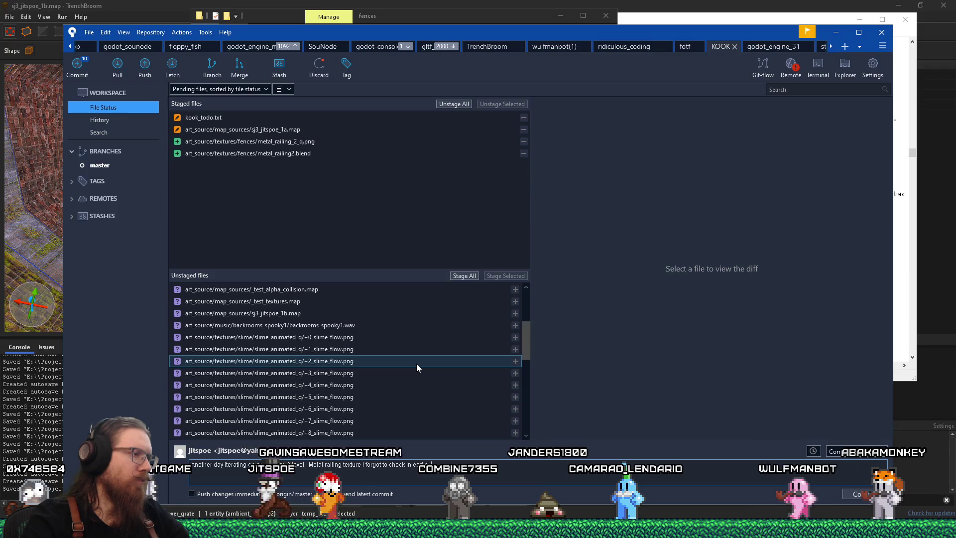
scroll(417, 364, down, 3)
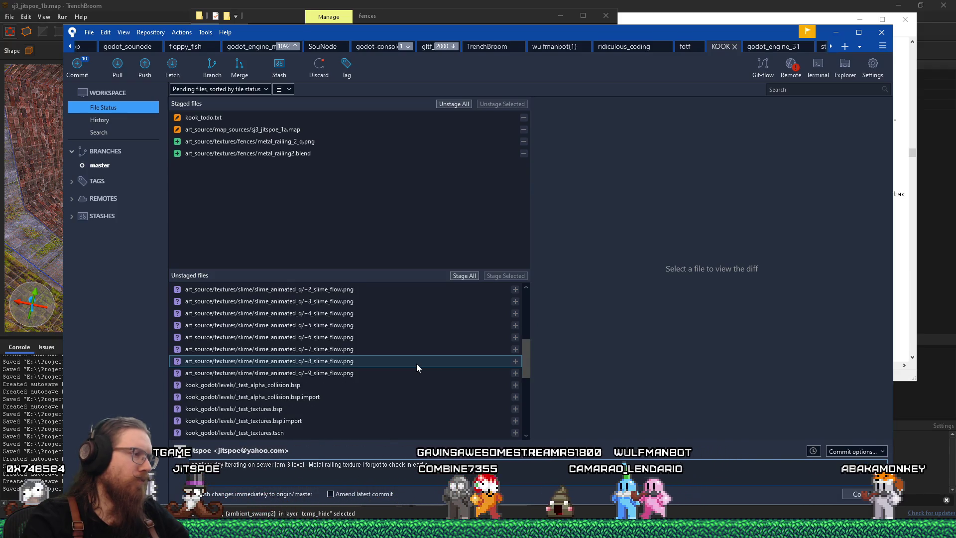
scroll(416, 364, down, 1)
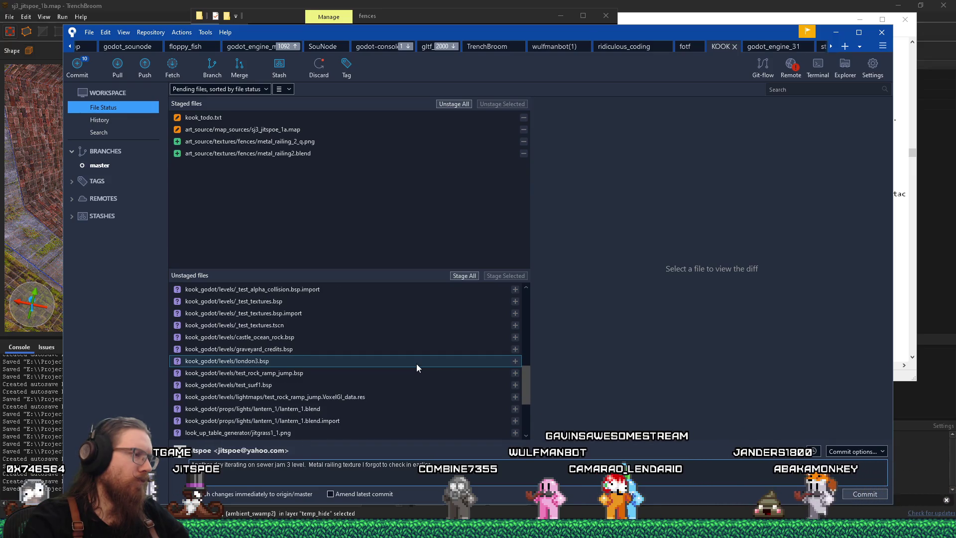
scroll(416, 363, down, 1)
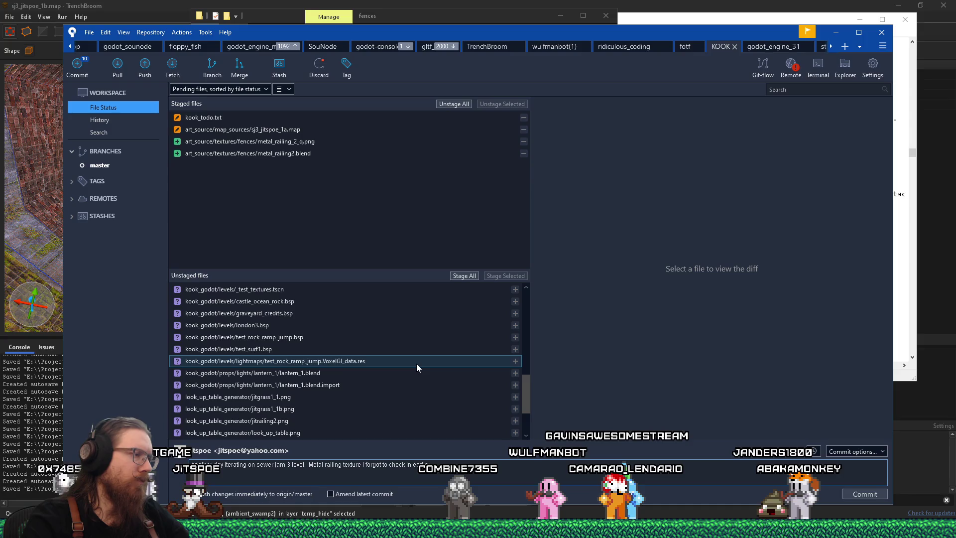
scroll(416, 364, down, 2)
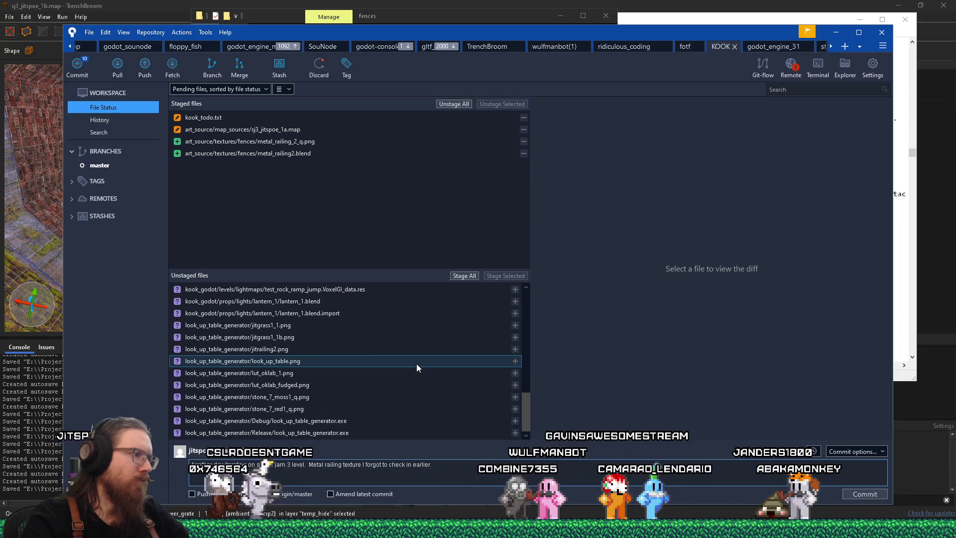
click(866, 495)
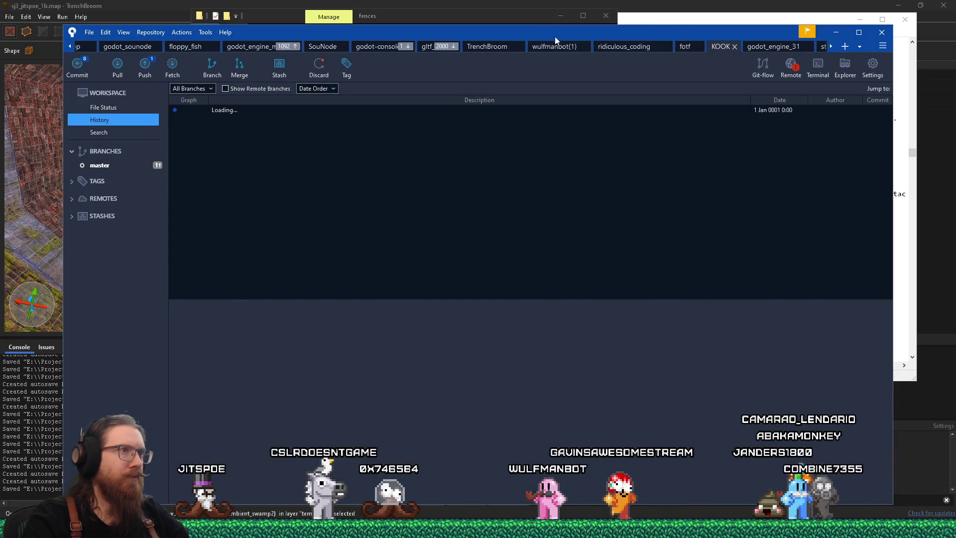
key(super+Down)
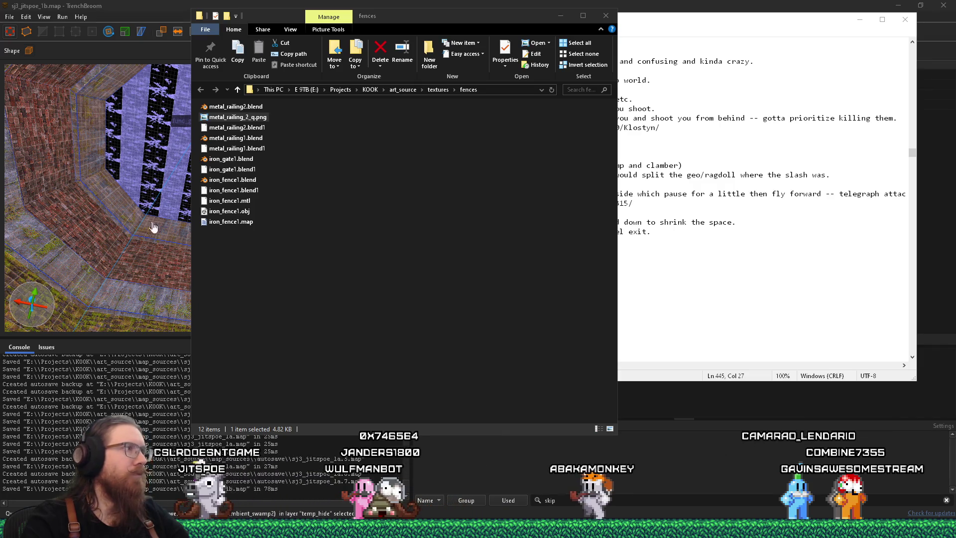
Deselect everything and set the worldspawn sky key to mak_purplesky5
click(135, 31)
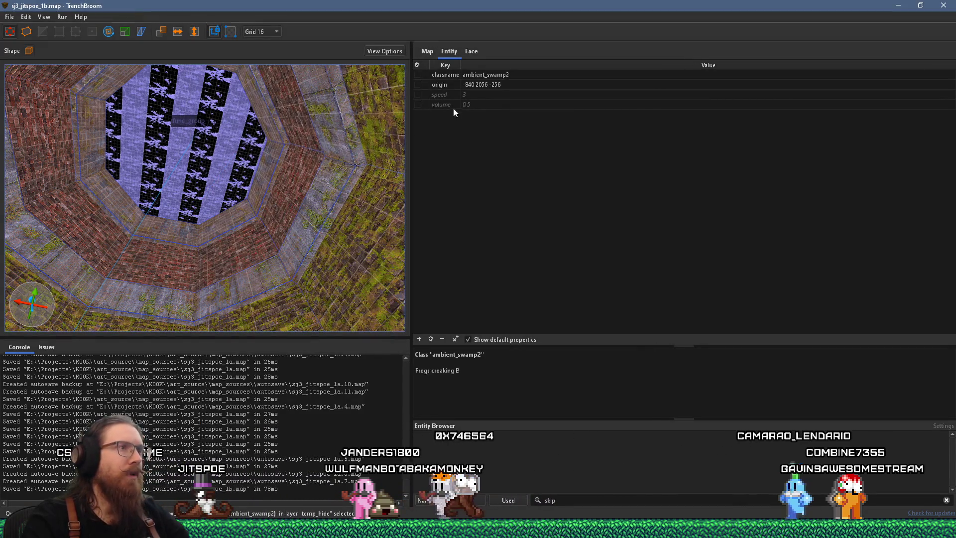
key(Escape)
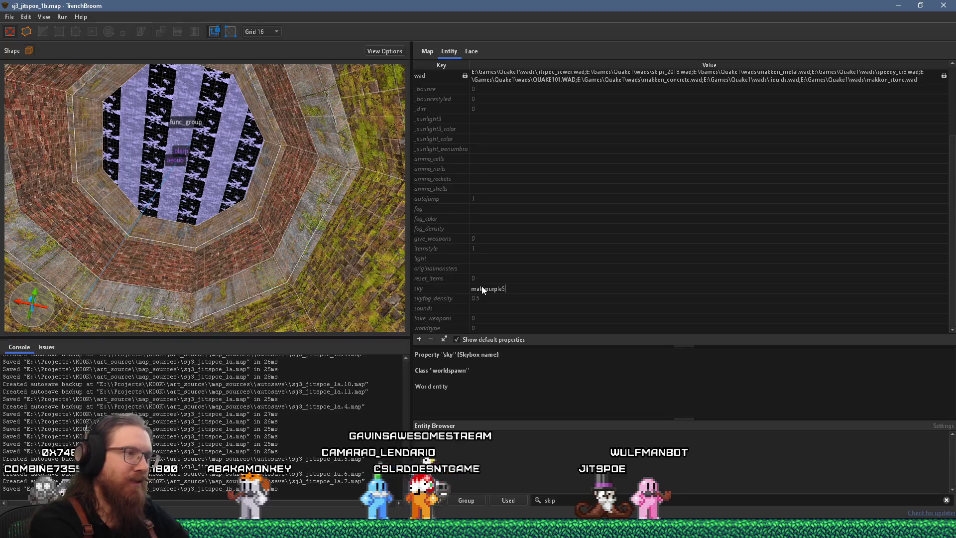
key(alt+Tab)
key(Tab)
key(Tab)
key(Tab)
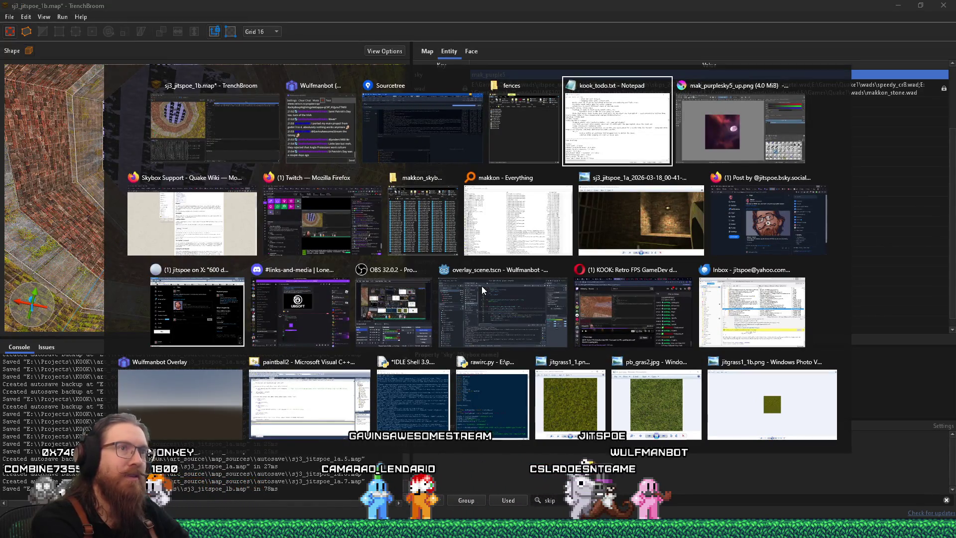
key(shift+Tab)
key(shift+Tab)
key(shift+Tab)
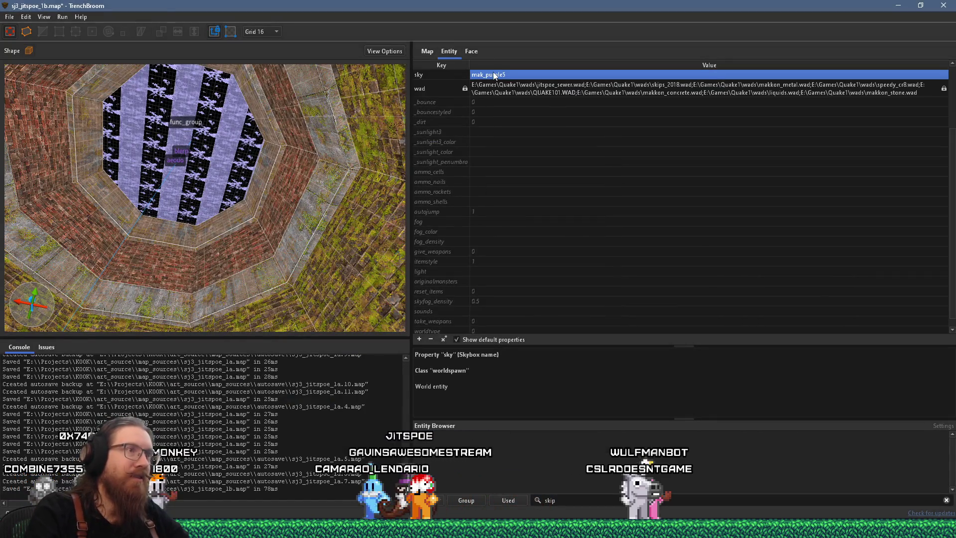
click(502, 75)
text(sk)
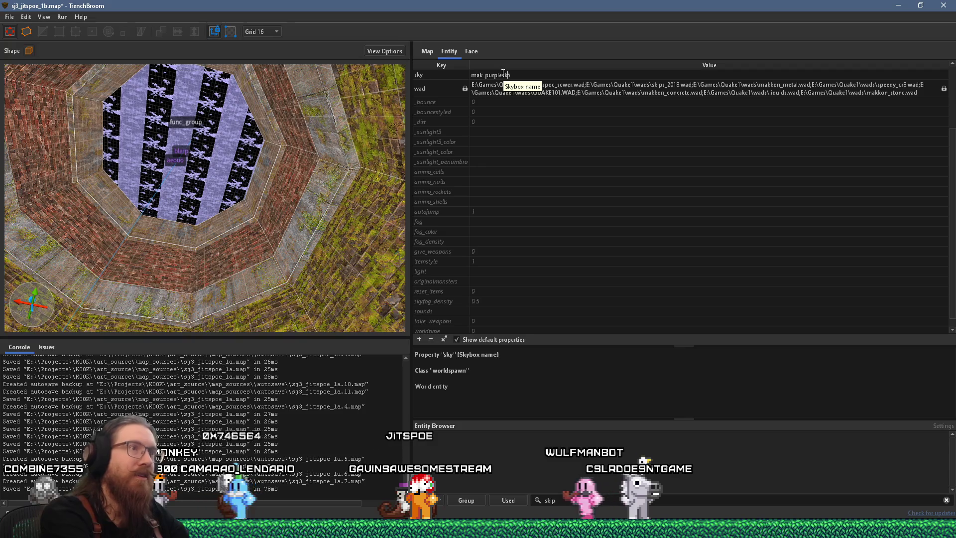
key(Return)
click(504, 74)
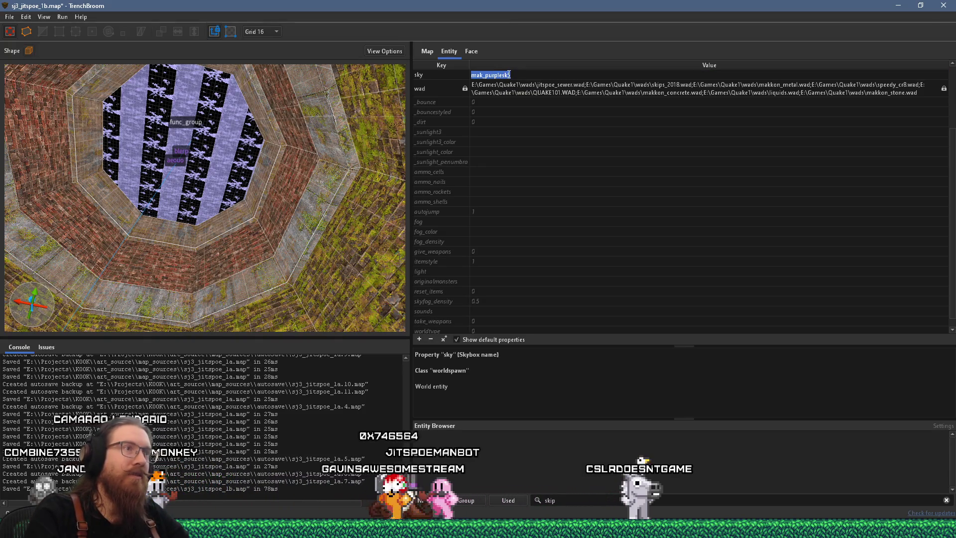
key(Return)
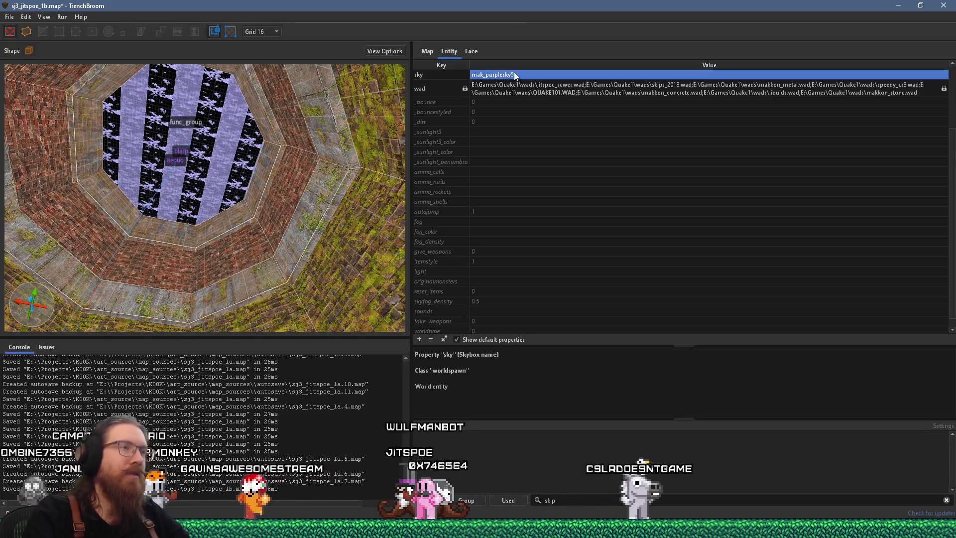
key(alt+Tab)
key(alt+Tab)
key(alt+Tab)
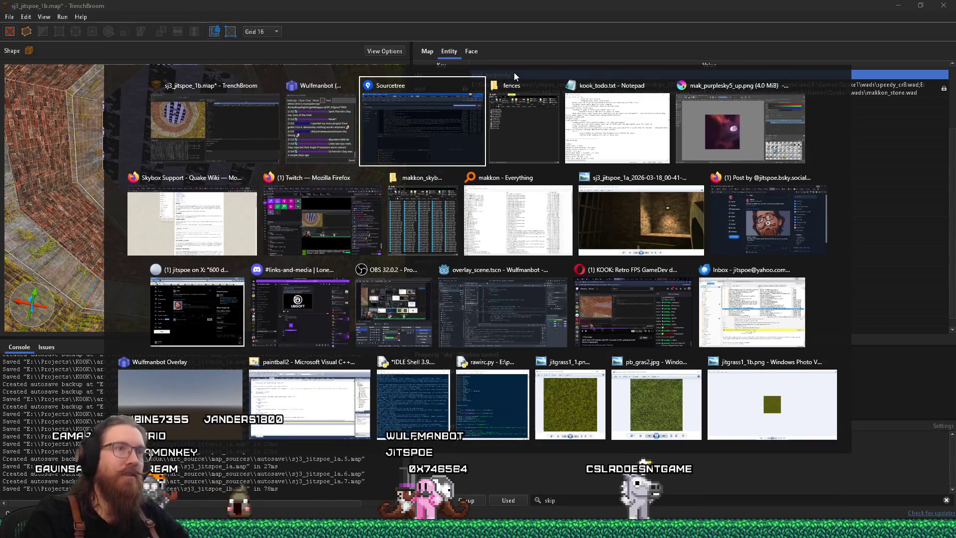
key(alt+Tab)
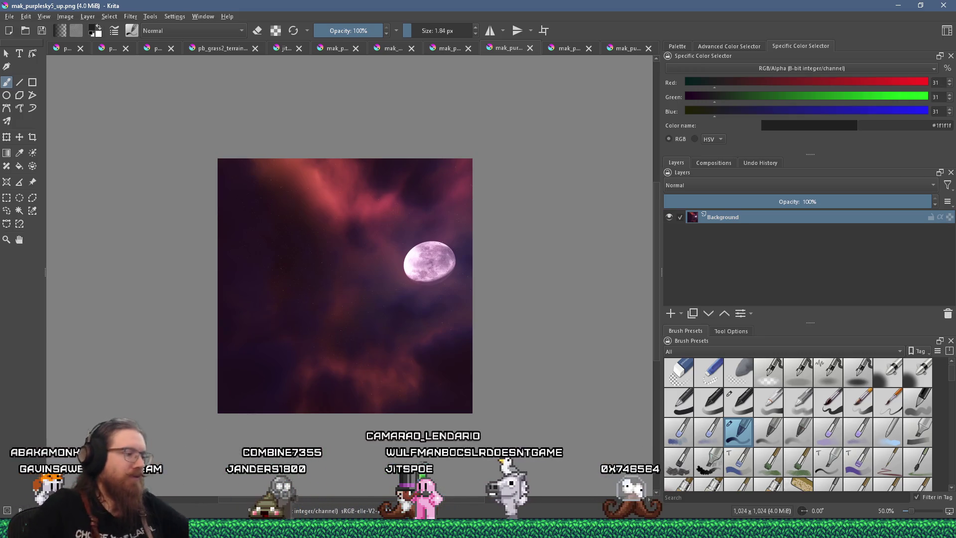
Add an indented '- Package necessary files' item after 'Ambient sounds' in kook_todo.txt and save
key(alt+Tab)
key(Tab)
key(Tab)
key(Tab)
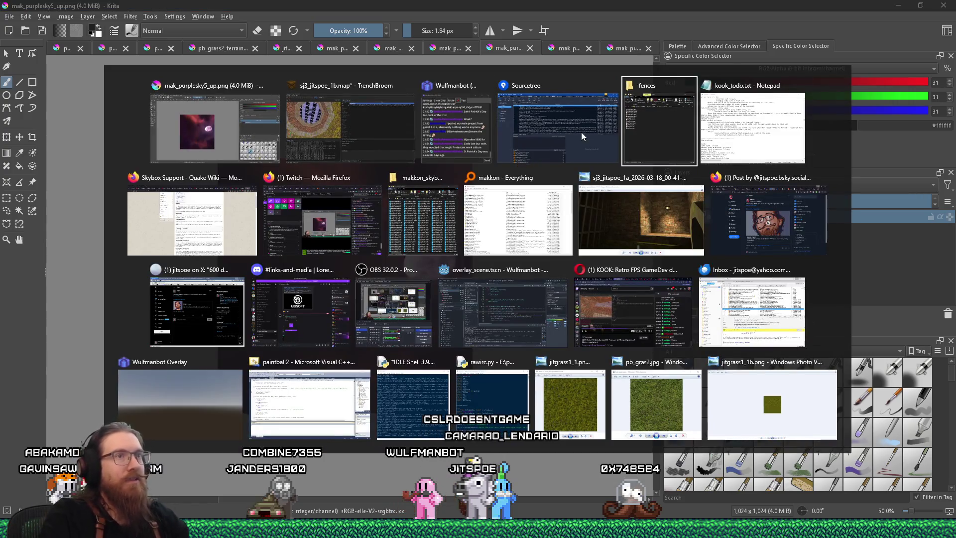
scroll(850, 150, up, 1)
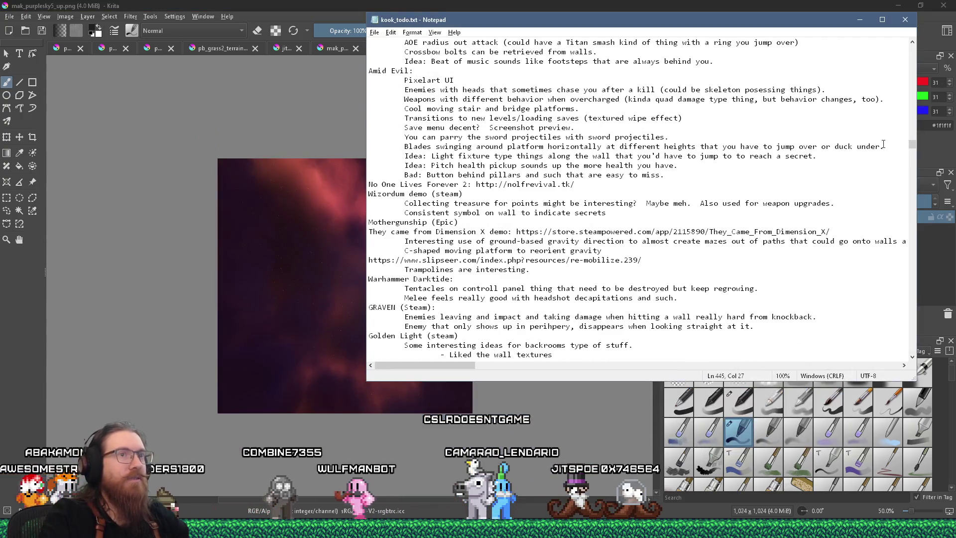
drag(916, 147, 926, 45)
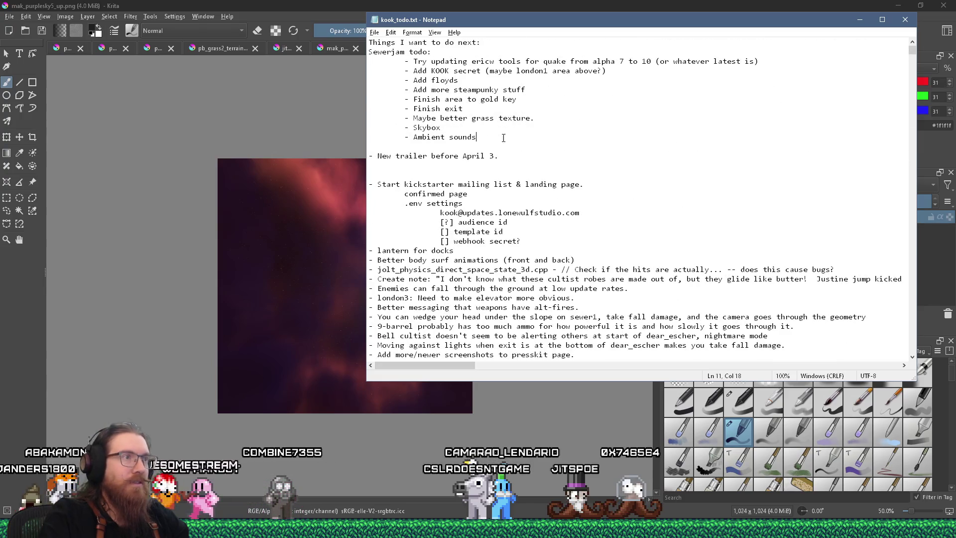
key(Return)
key(Tab)
text(-)
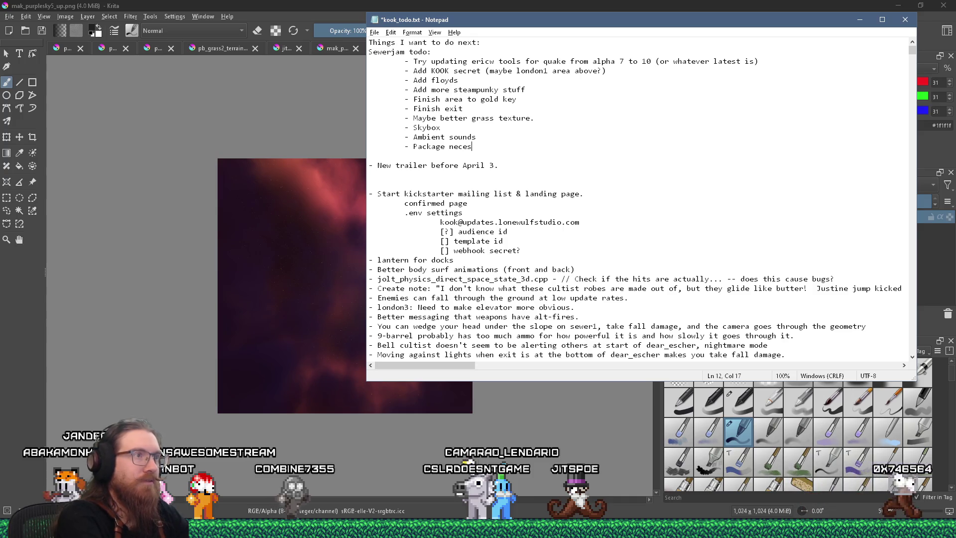
text(sary files)
key(ctrl+s)
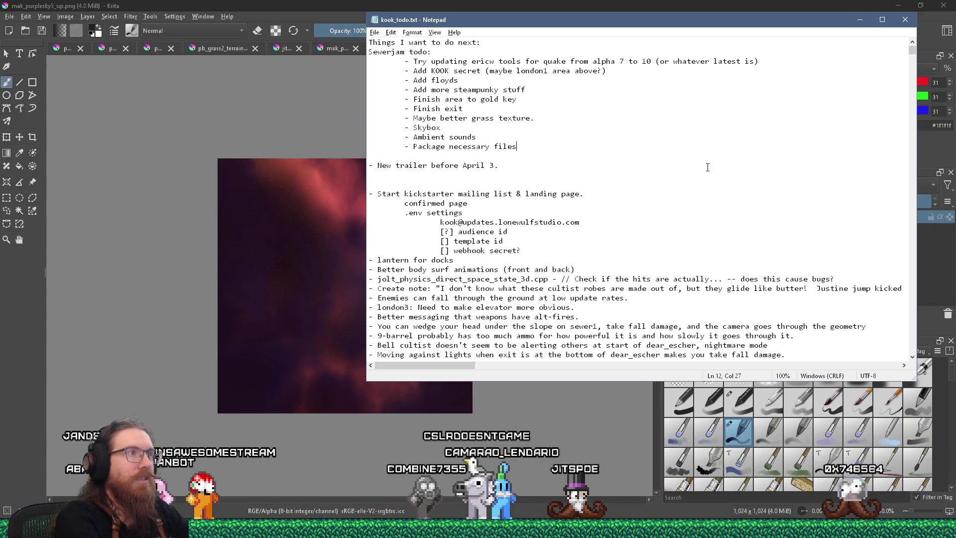
click(271, 2)
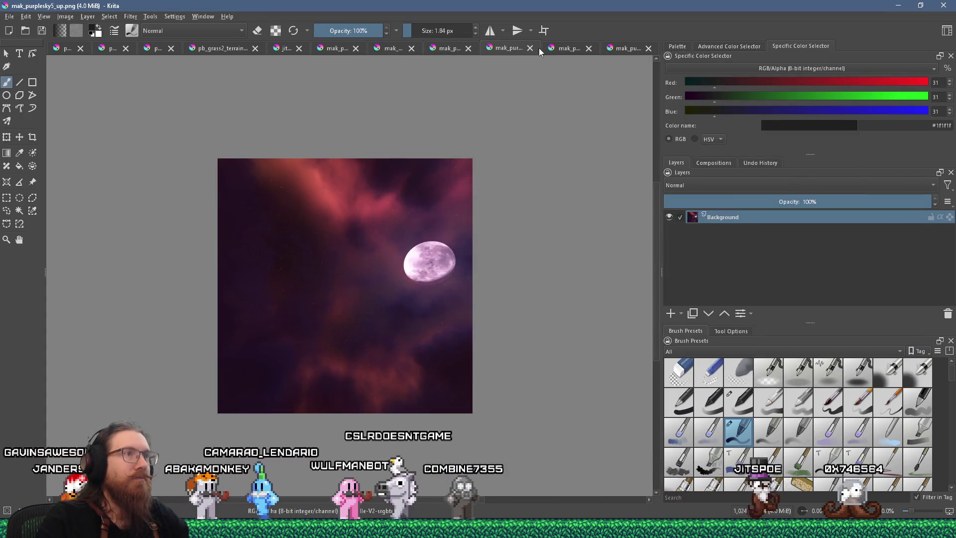
Close the up sky image and aim Save As for the back face at e:\games\quake1\alkaline\gfx\env
click(531, 49)
click(26, 18)
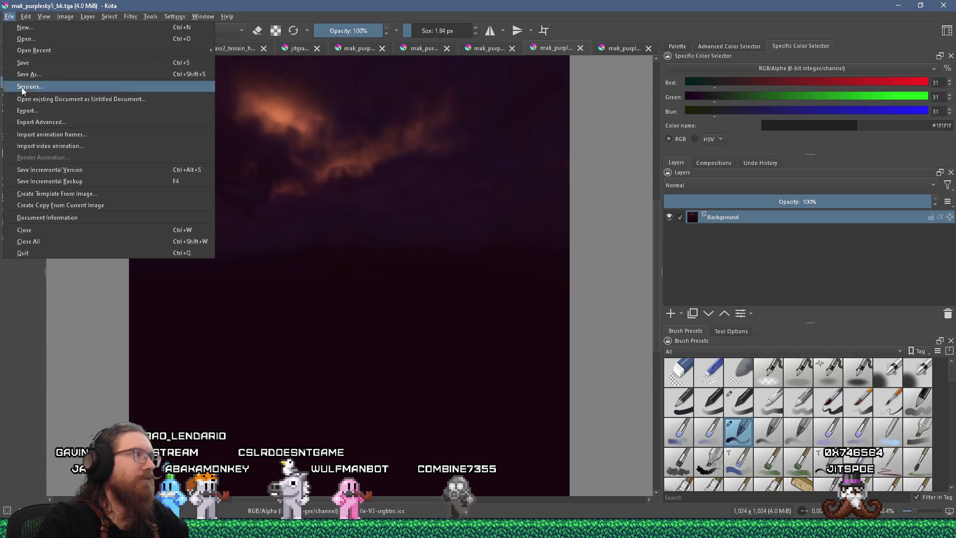
click(27, 73)
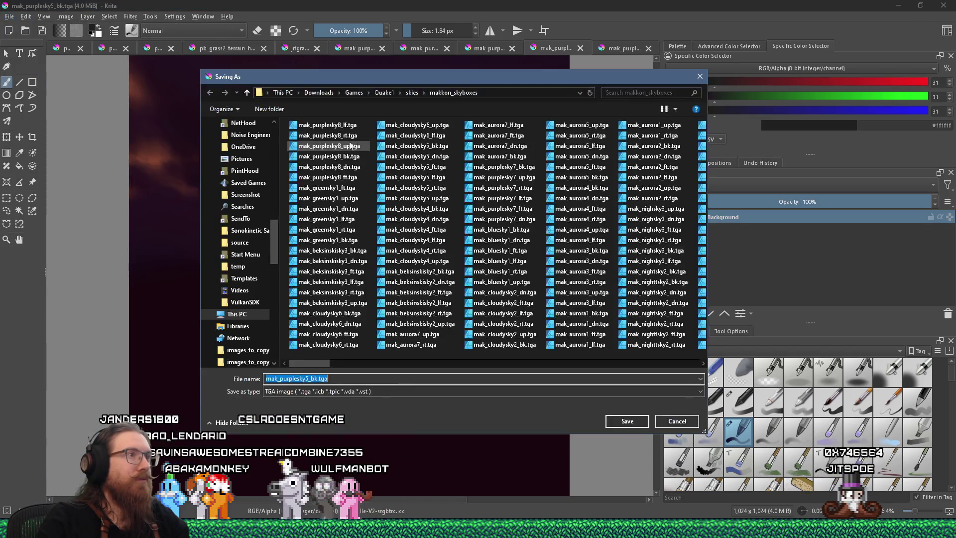
text(e:\games\quake)
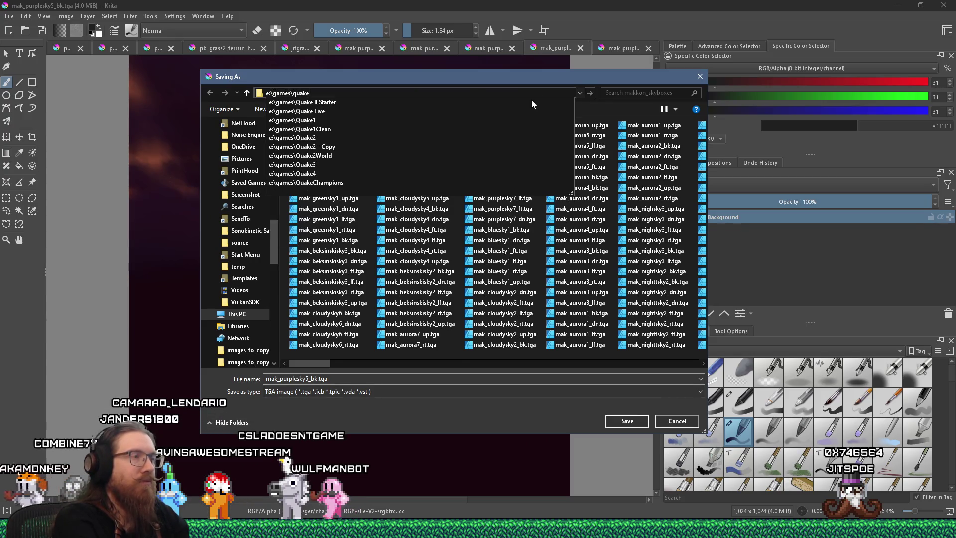
text(1\alkaline)
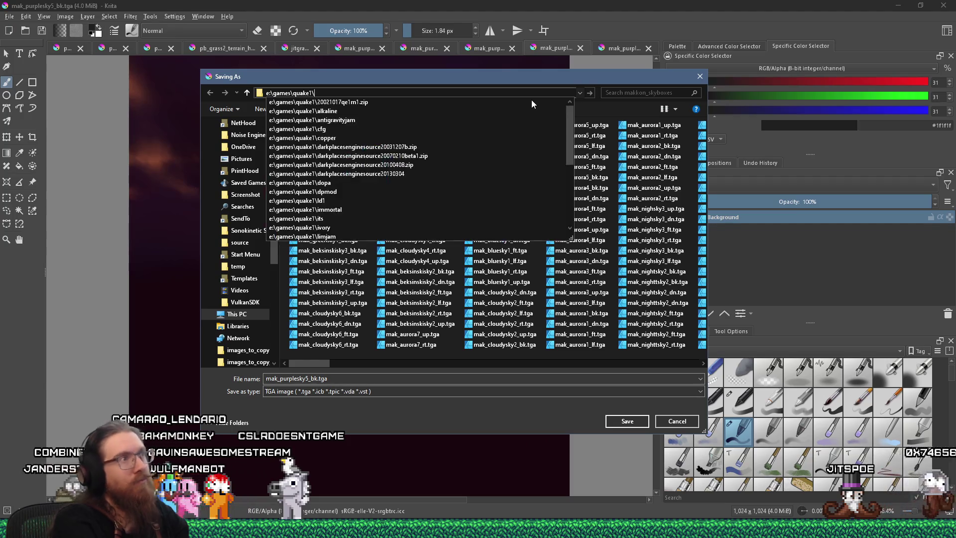
text(\)
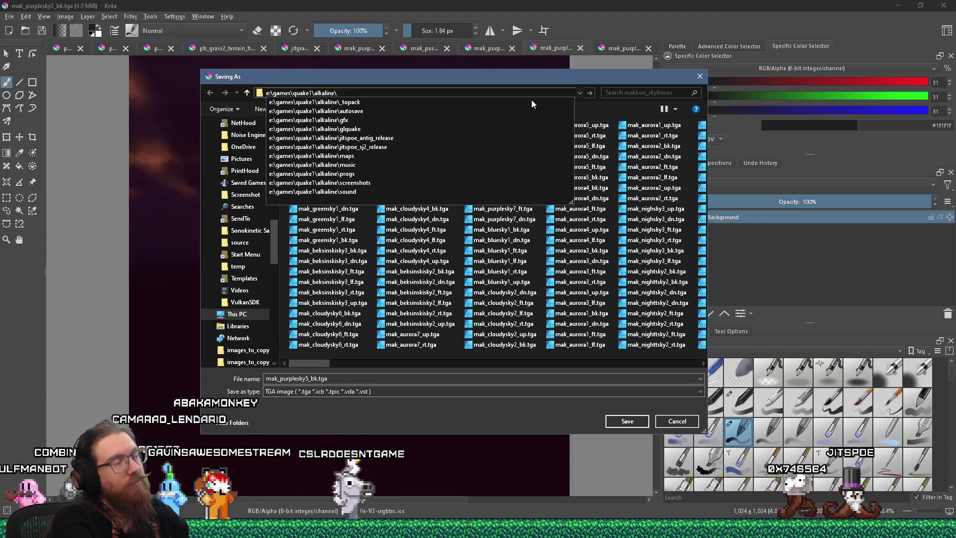
text(gfx\)
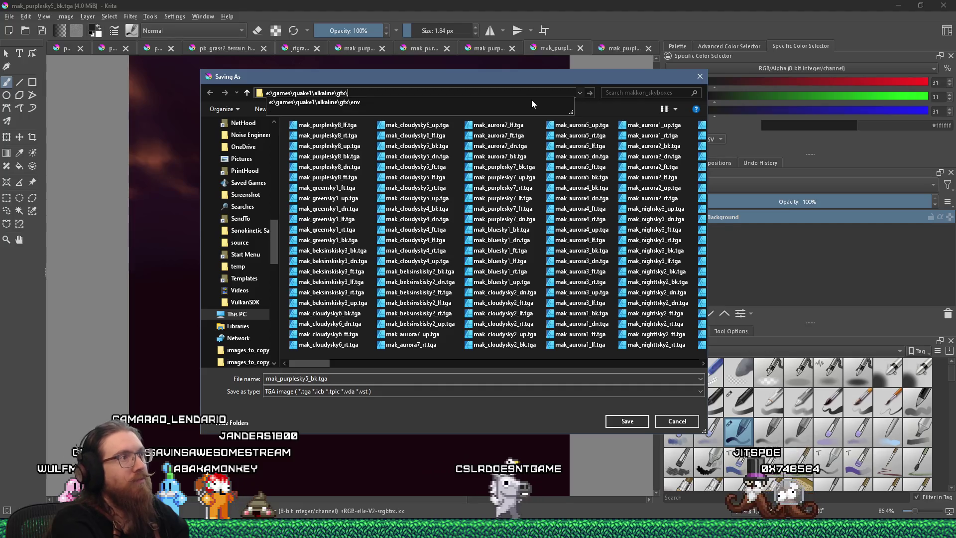
text(env)
key(Return)
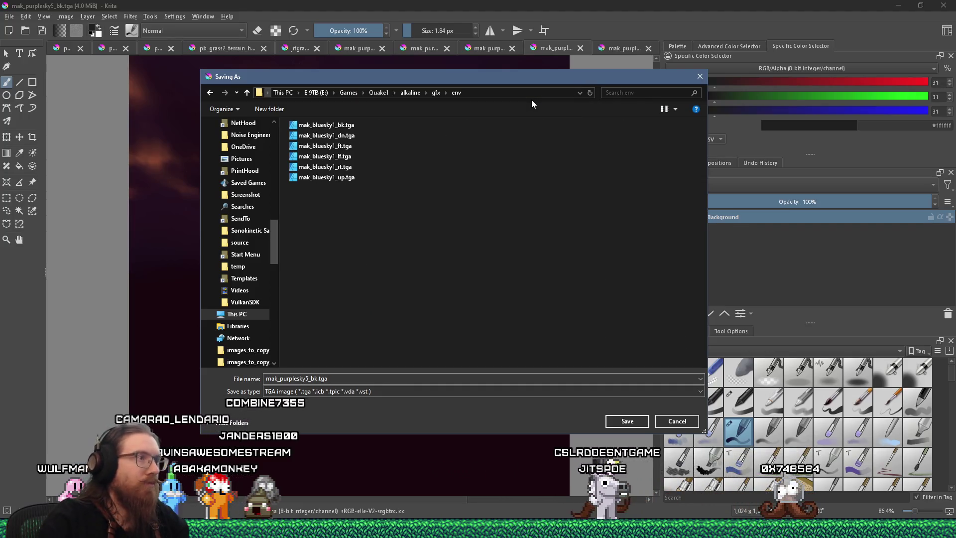
Save the back face as PNG mak_purplesky5_bk.png, copying the folder path, and close it
click(405, 390)
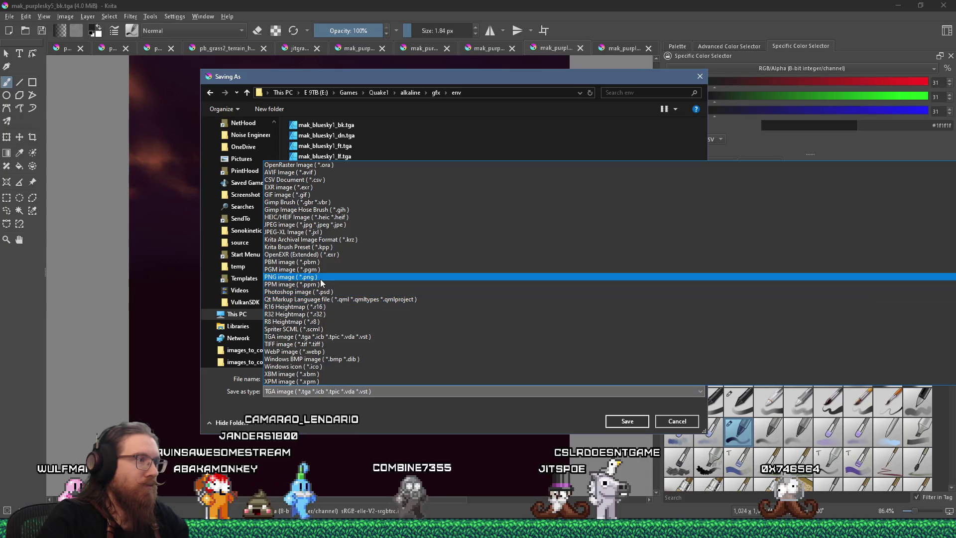
click(321, 278)
right_click(493, 98)
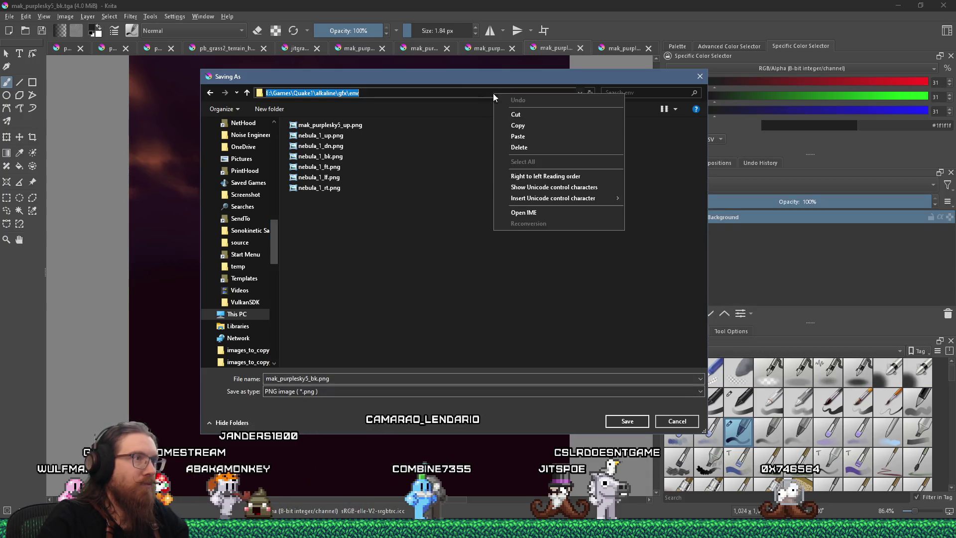
click(513, 126)
click(611, 421)
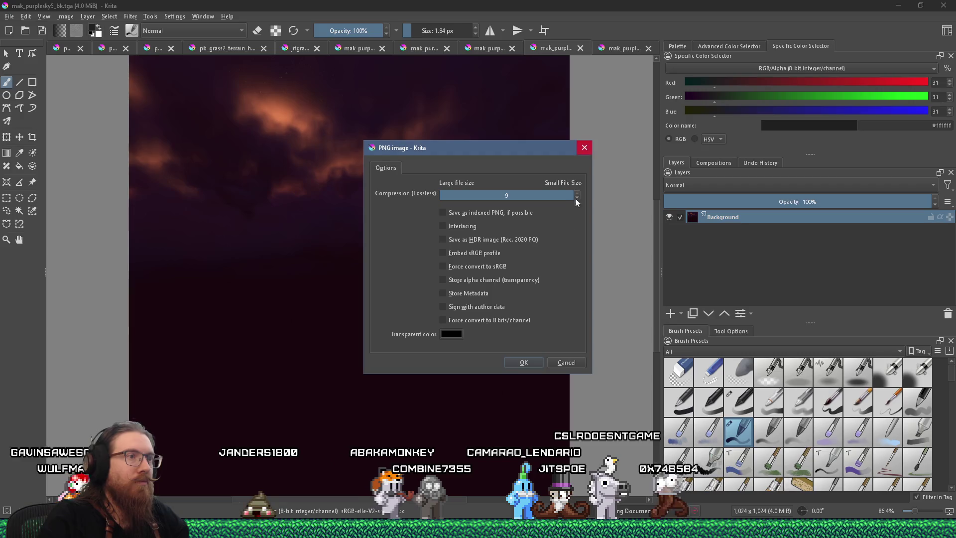
click(523, 362)
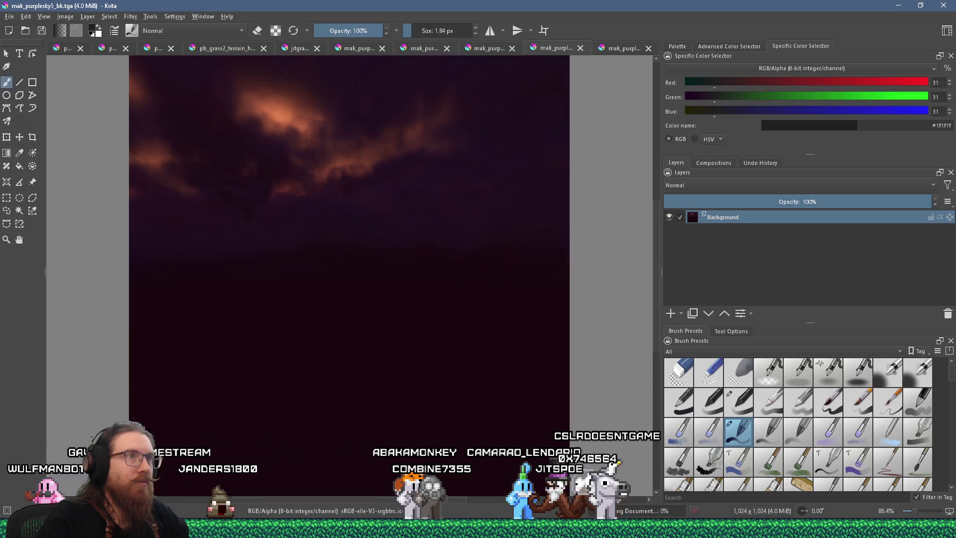
click(580, 49)
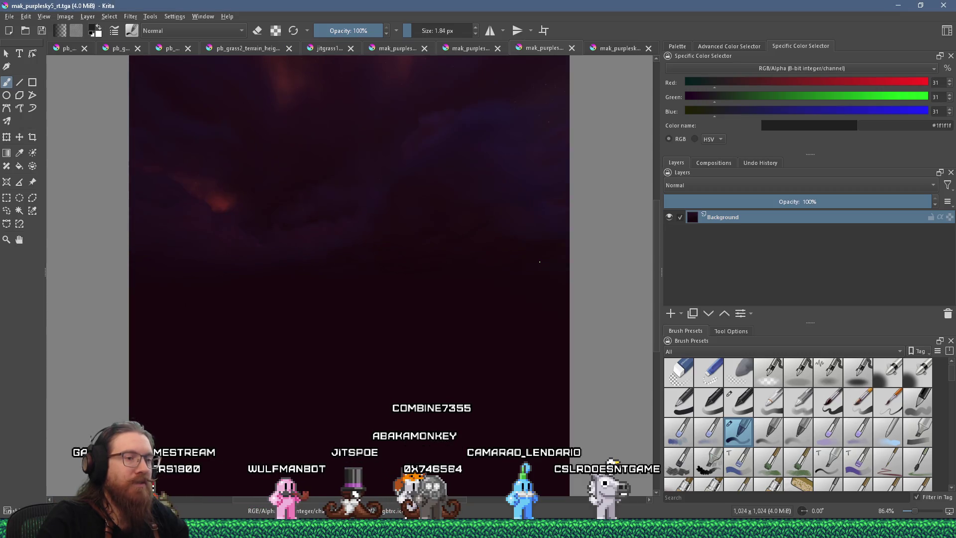
click(9, 16)
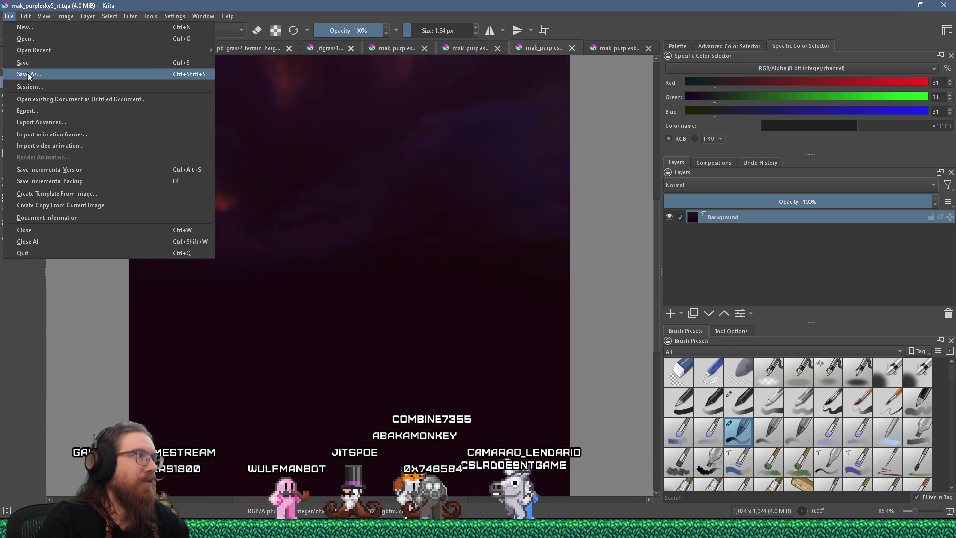
Save the right skybox face as a PNG in the pasted env folder path and close it
click(30, 70)
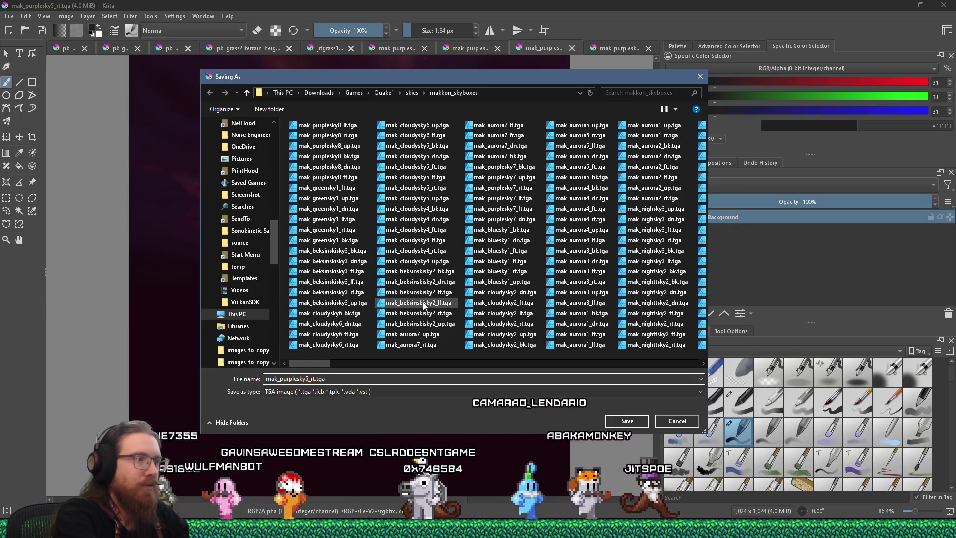
key(Home)
text(E:\Games\Quake1\alkaline\gfx\env)
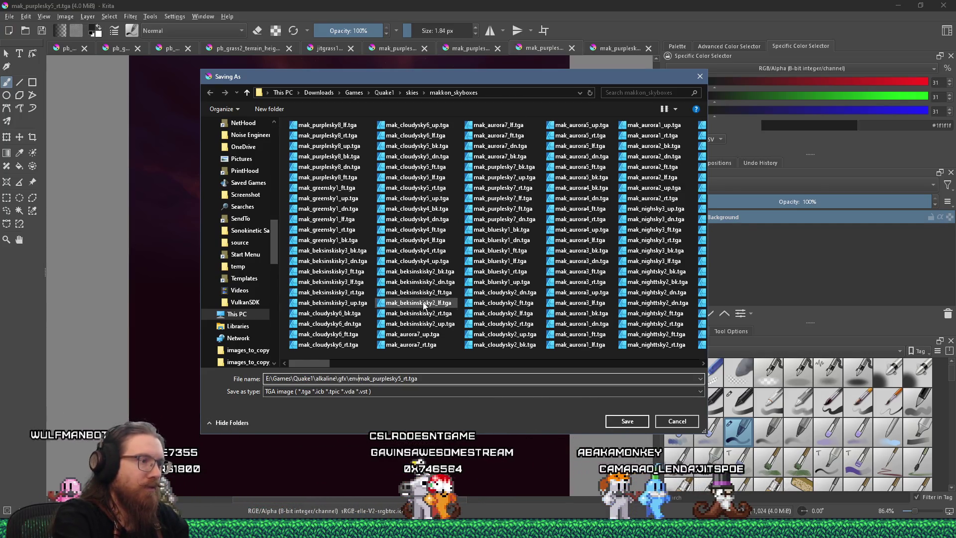
text(\)
key(Tab)
key(p)
key(n)
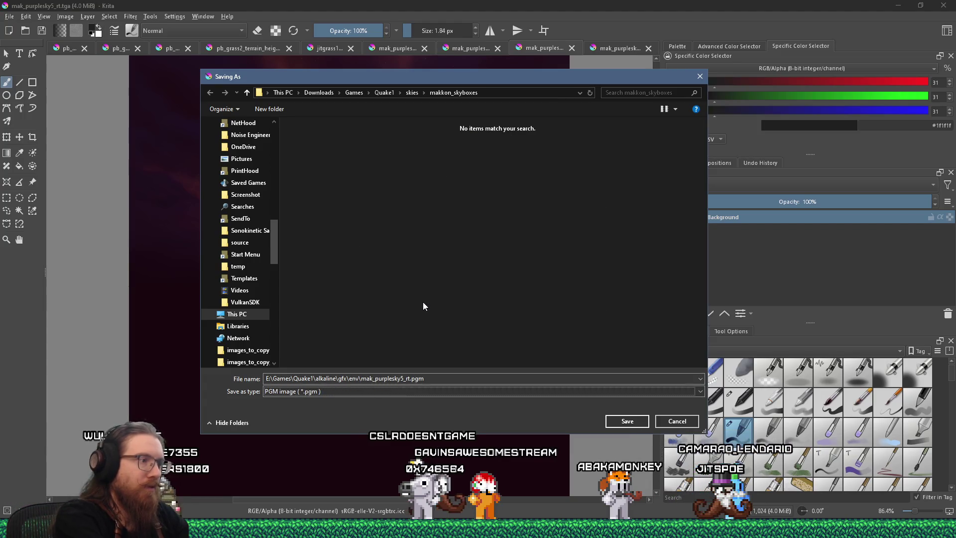
key(Return)
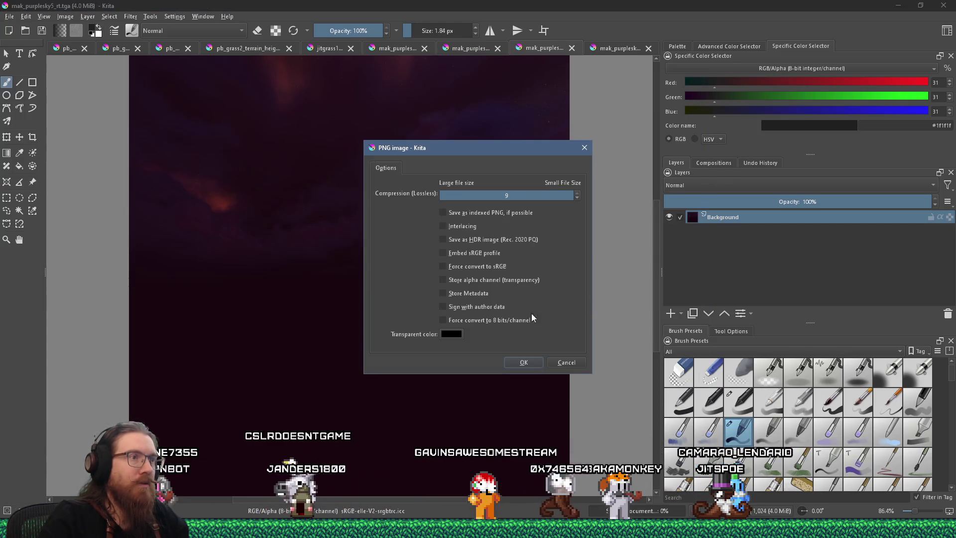
click(513, 363)
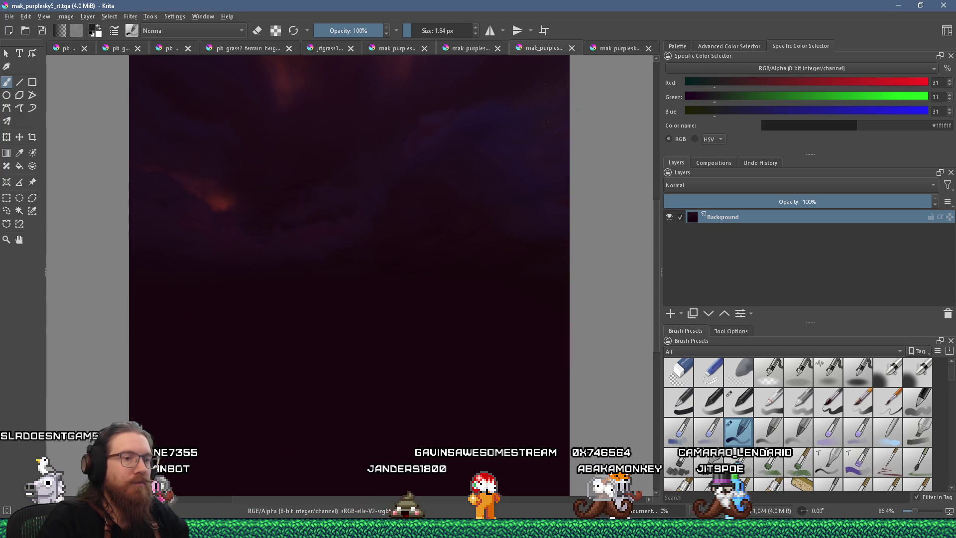
click(571, 48)
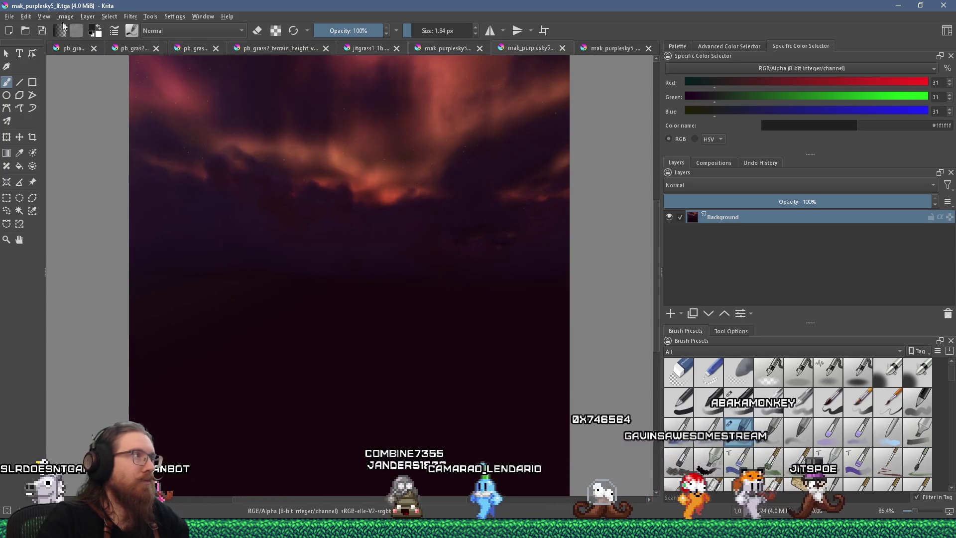
Save the left skybox face as a PNG in the env folder
click(9, 16)
click(28, 73)
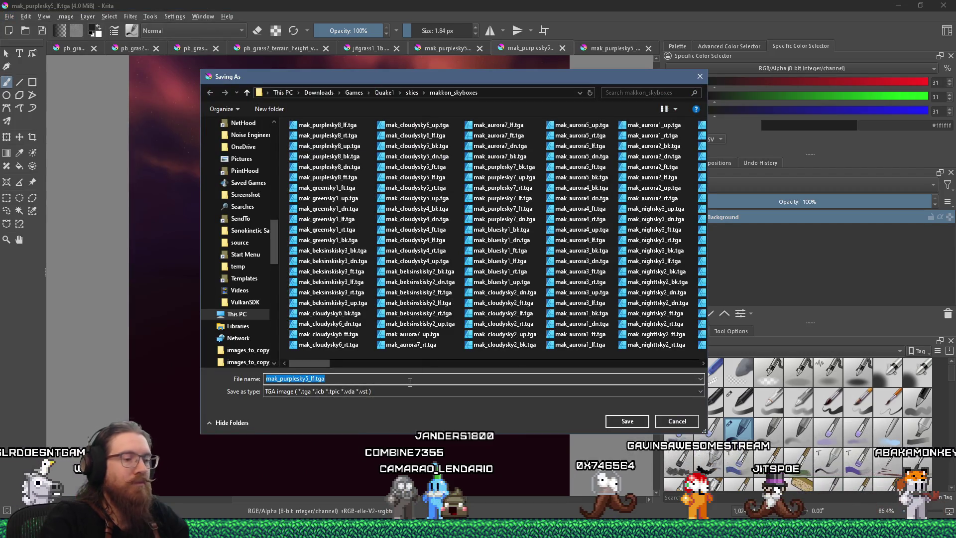
key(Home)
key(shift+Home)
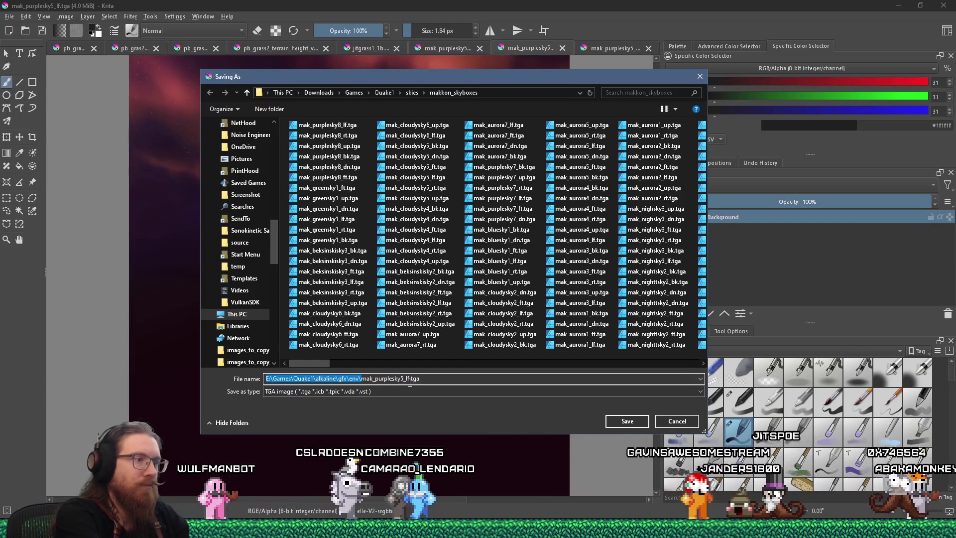
click(412, 391)
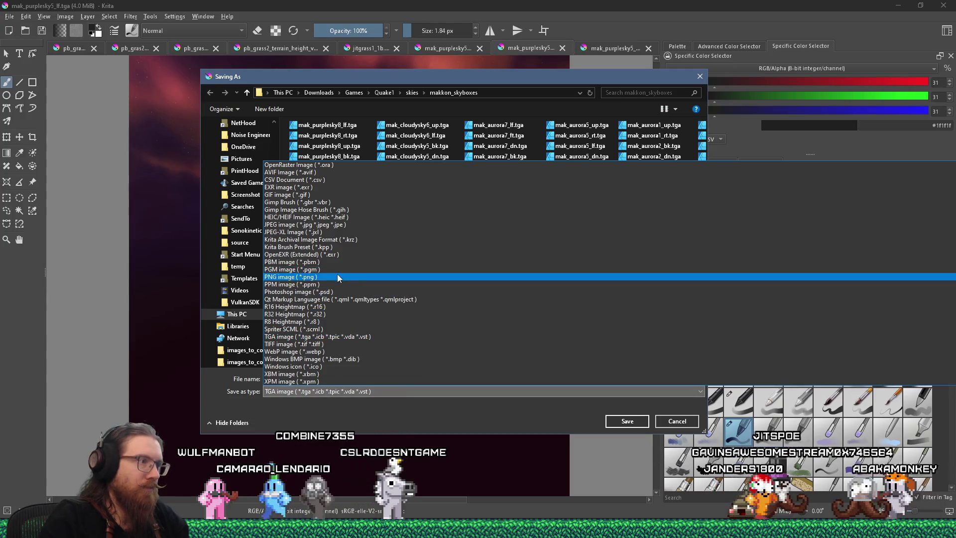
click(378, 274)
click(610, 421)
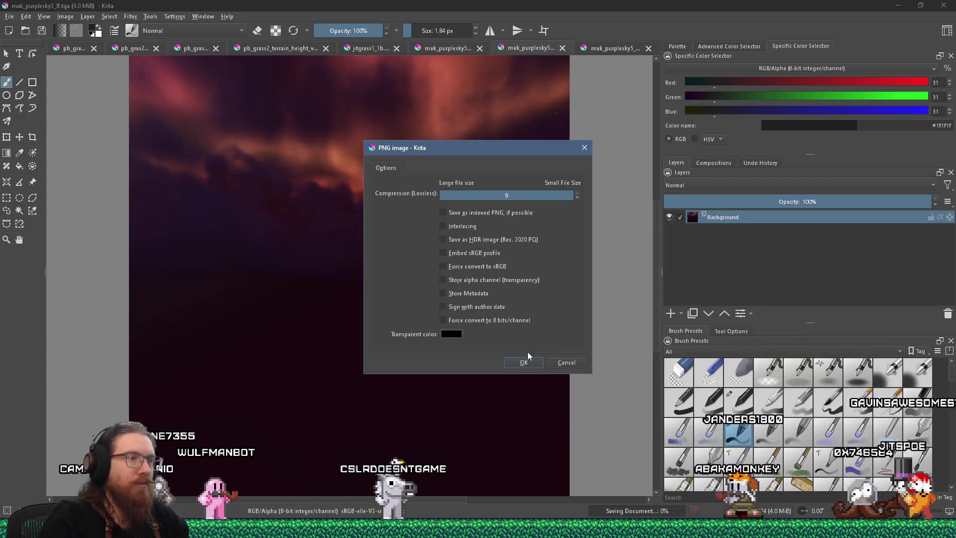
click(523, 362)
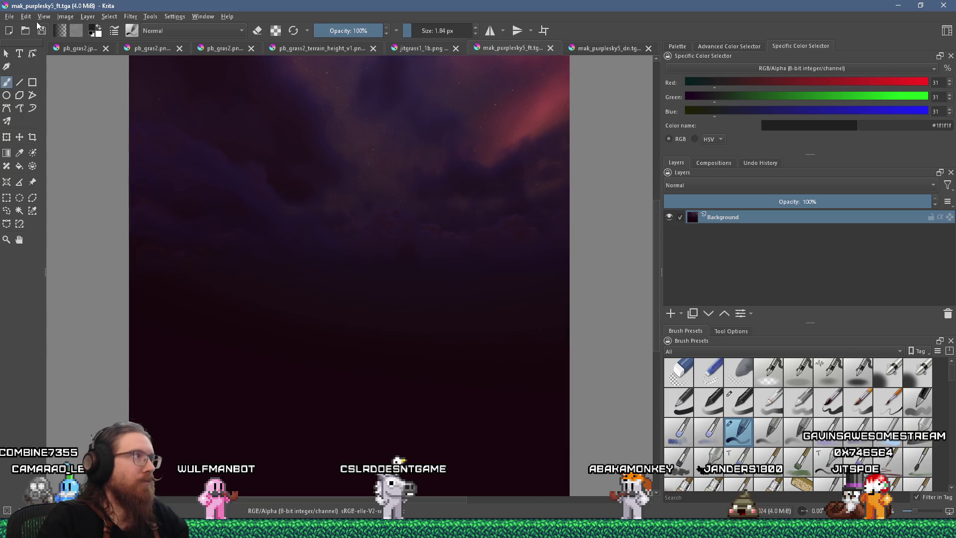
Save the front skybox face as a PNG in the env folder
click(9, 16)
click(30, 68)
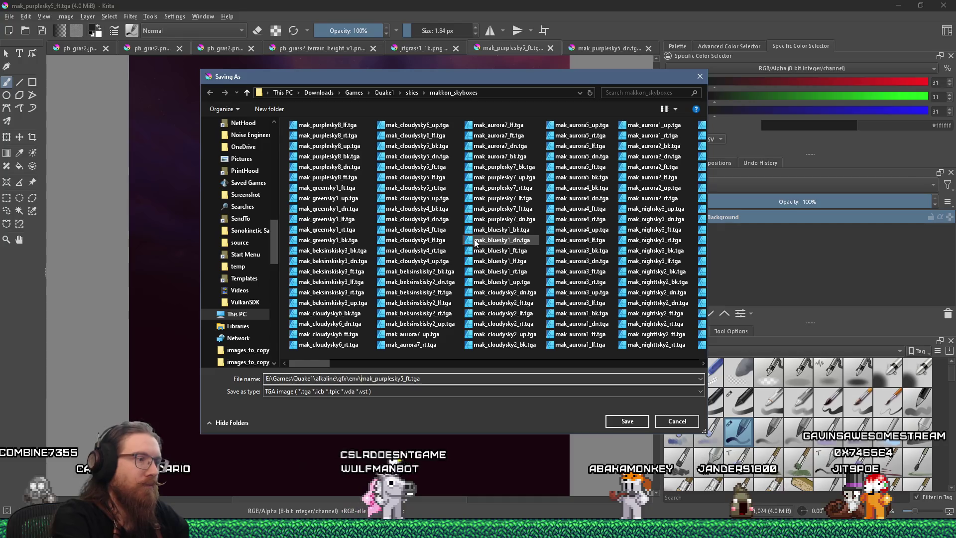
key(Tab)
key(p)
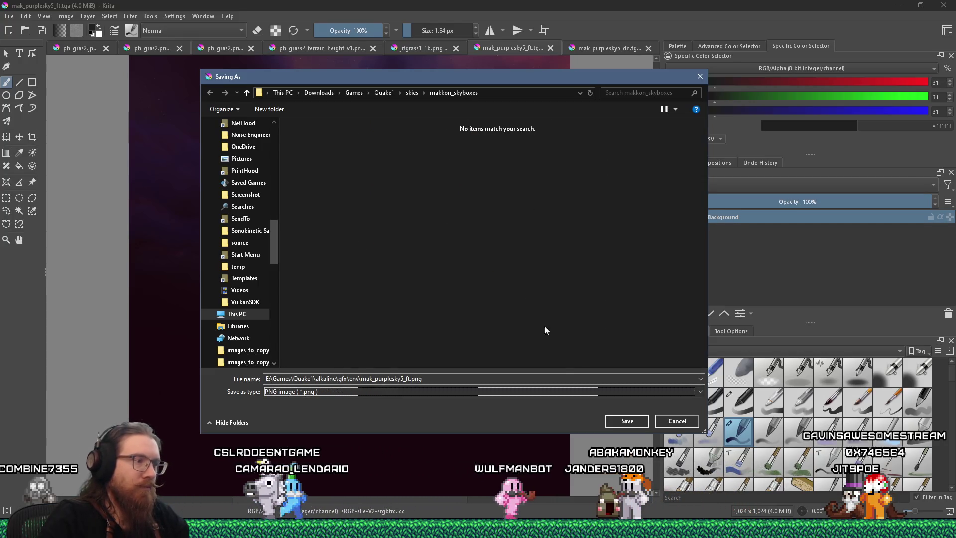
click(625, 422)
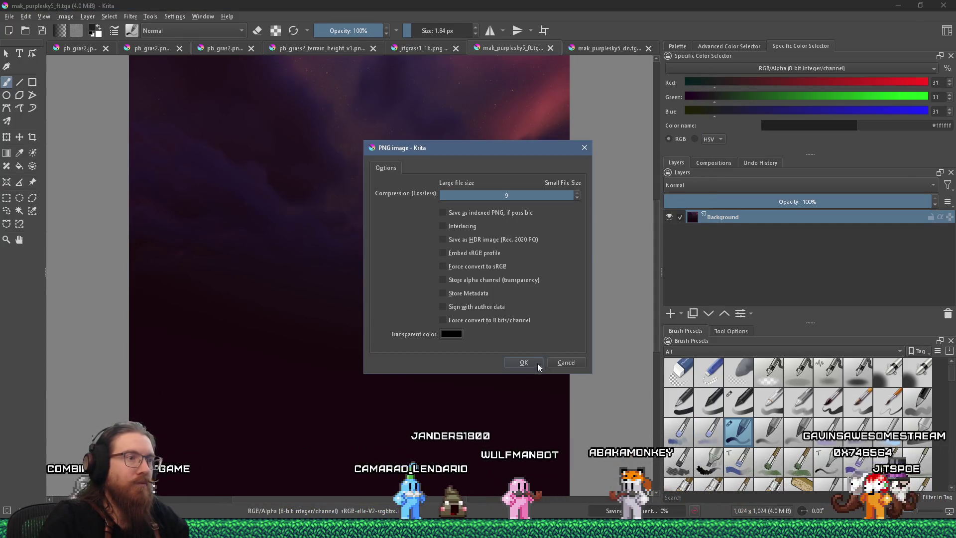
click(537, 363)
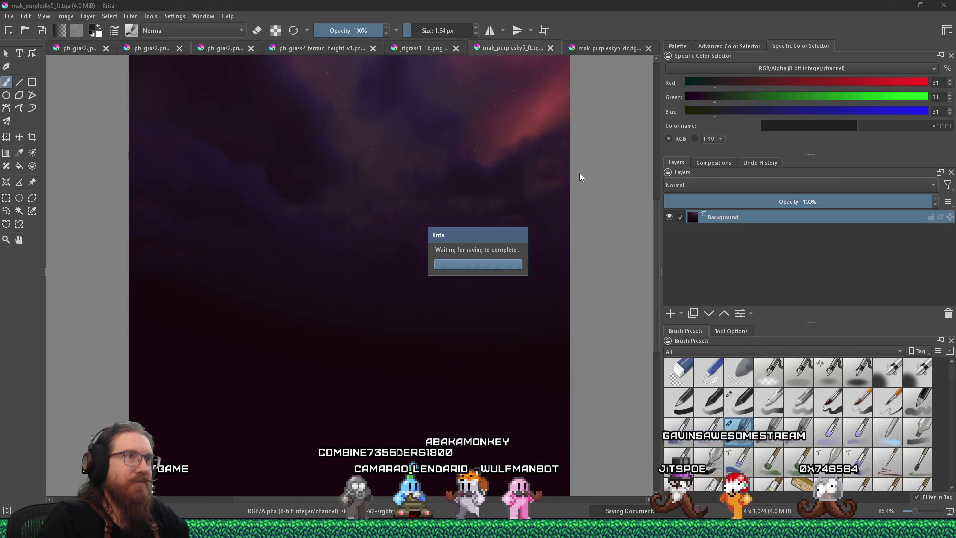
Save the down face as mak_purplesky5_dn.png in the env folder and close it
click(10, 16)
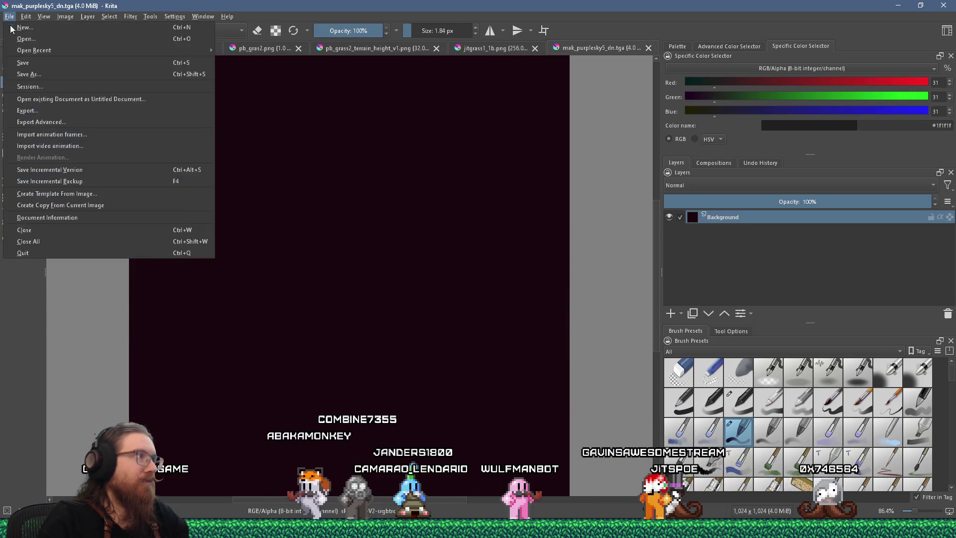
click(22, 73)
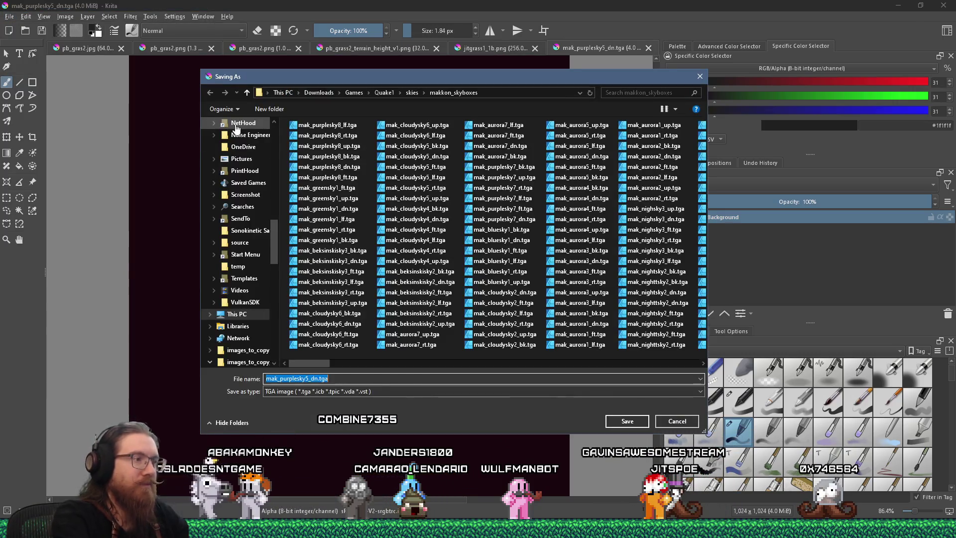
click(498, 391)
click(309, 438)
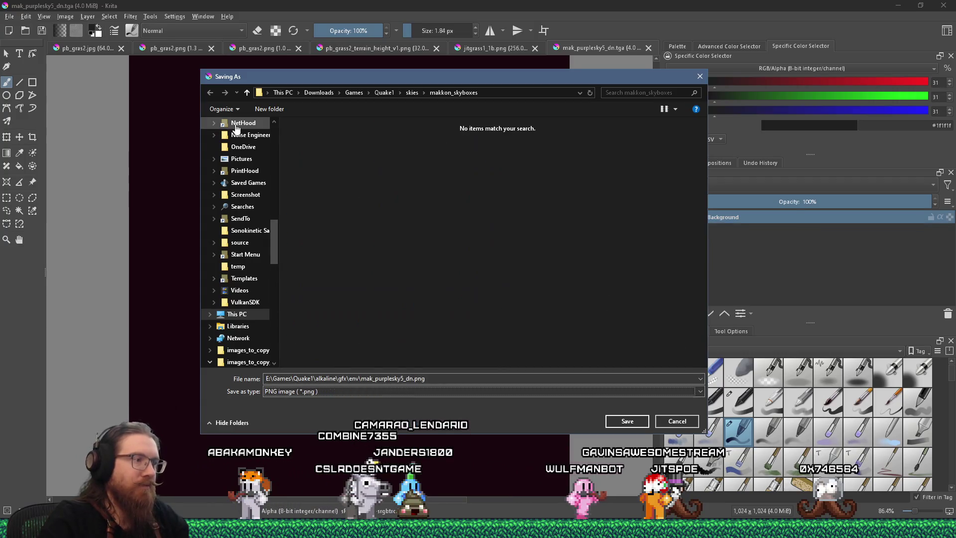
click(631, 426)
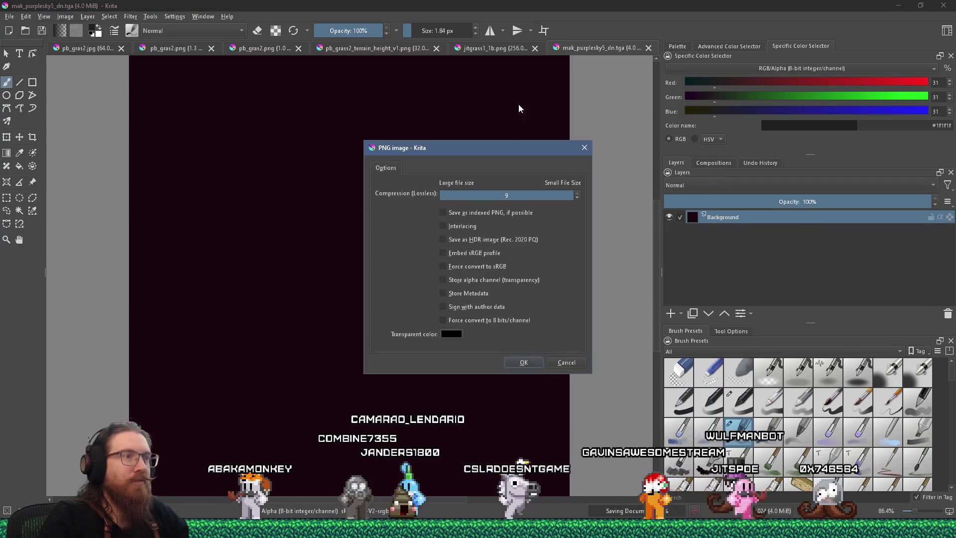
click(519, 363)
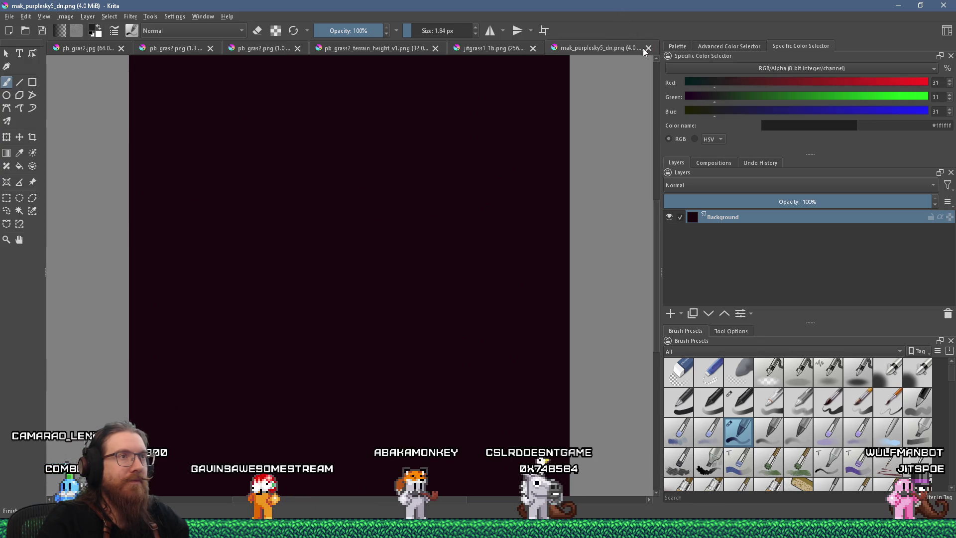
click(648, 47)
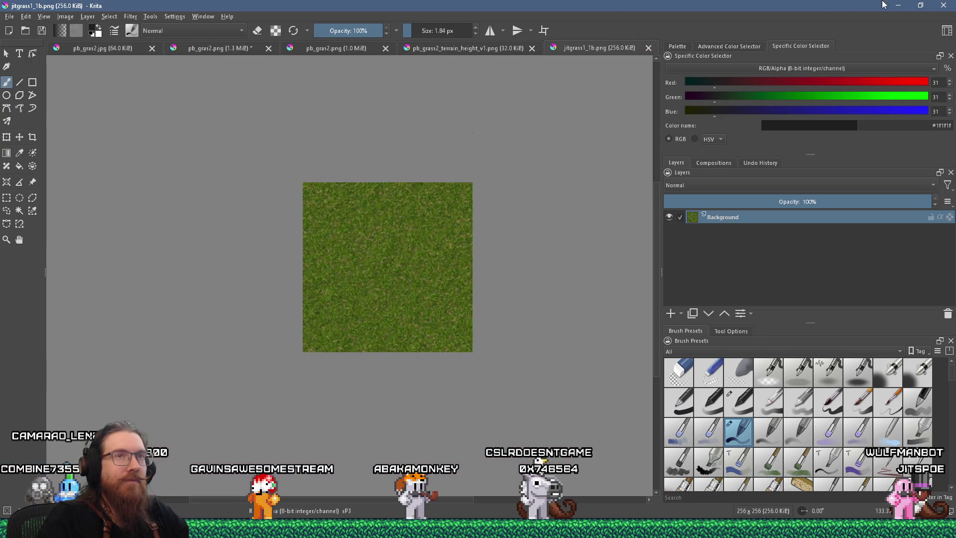
Hide Krita, return to TrenchBroom, and open E:\programs\wally through the Run prompt
click(898, 4)
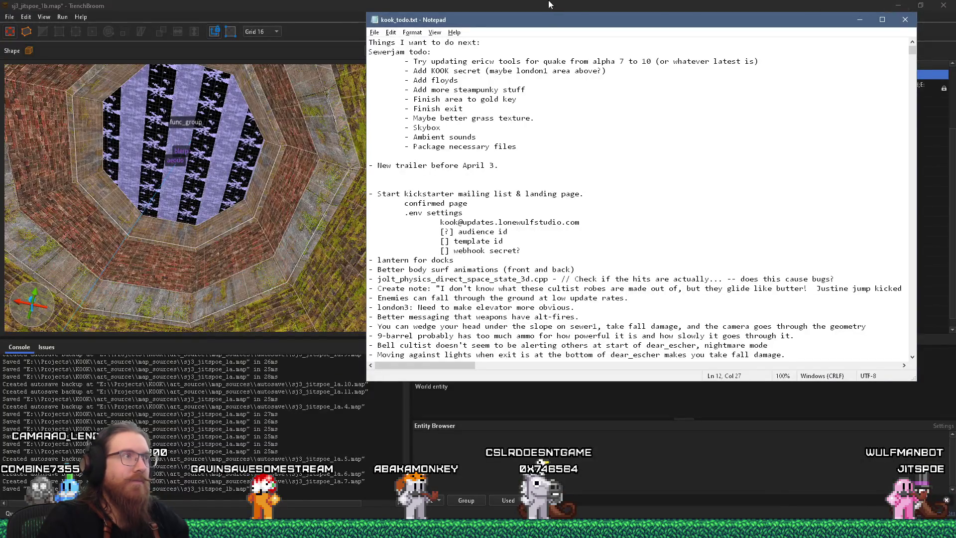
click(550, 5)
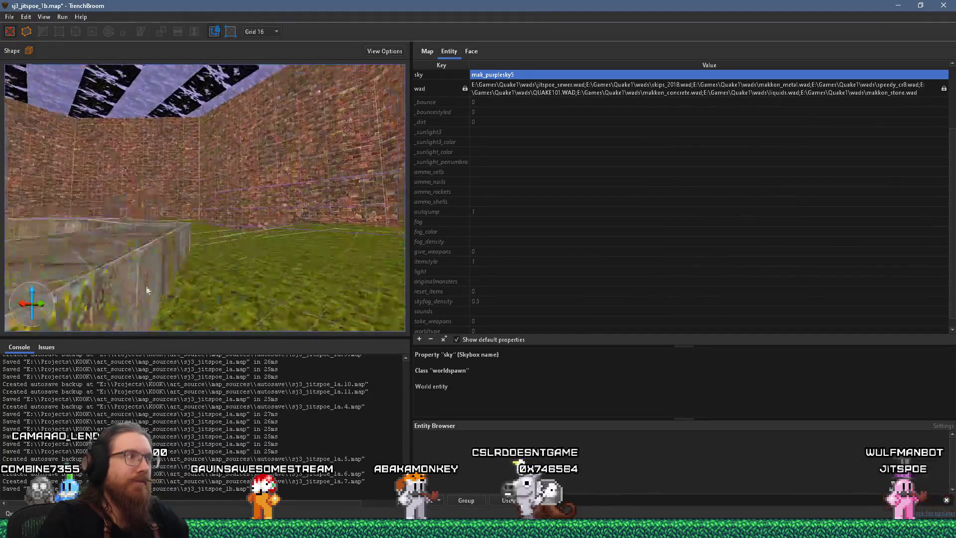
scroll(232, 260, down, 10)
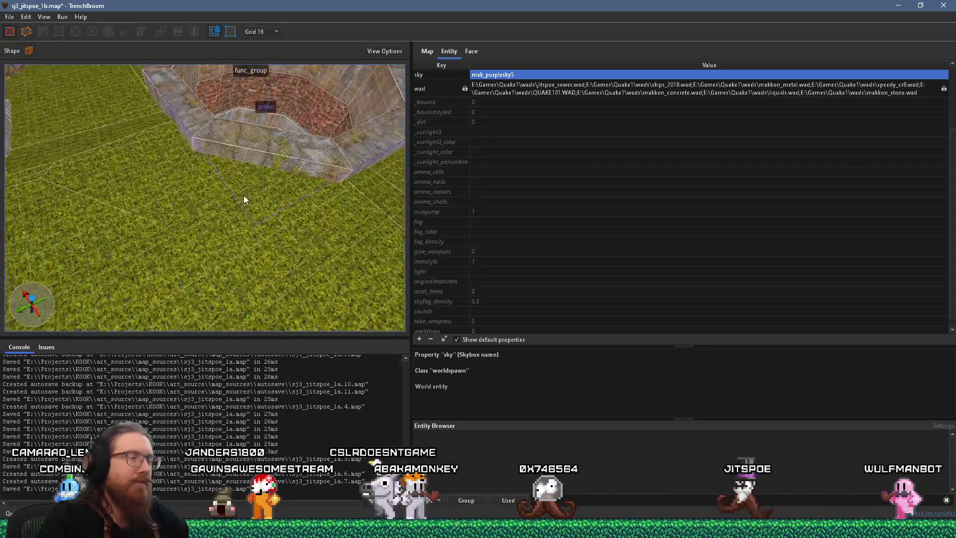
scroll(243, 195, up, 2)
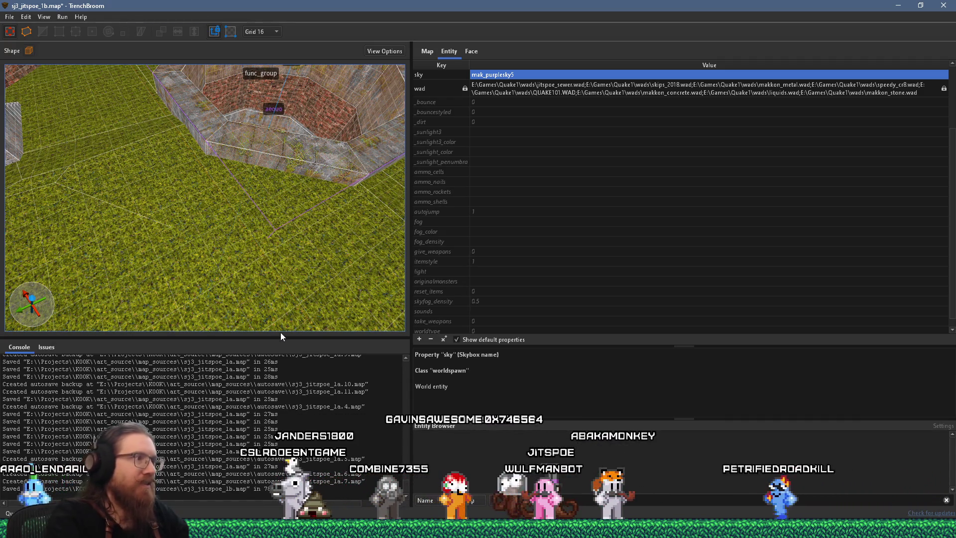
key(super+r)
text(e:\projects)
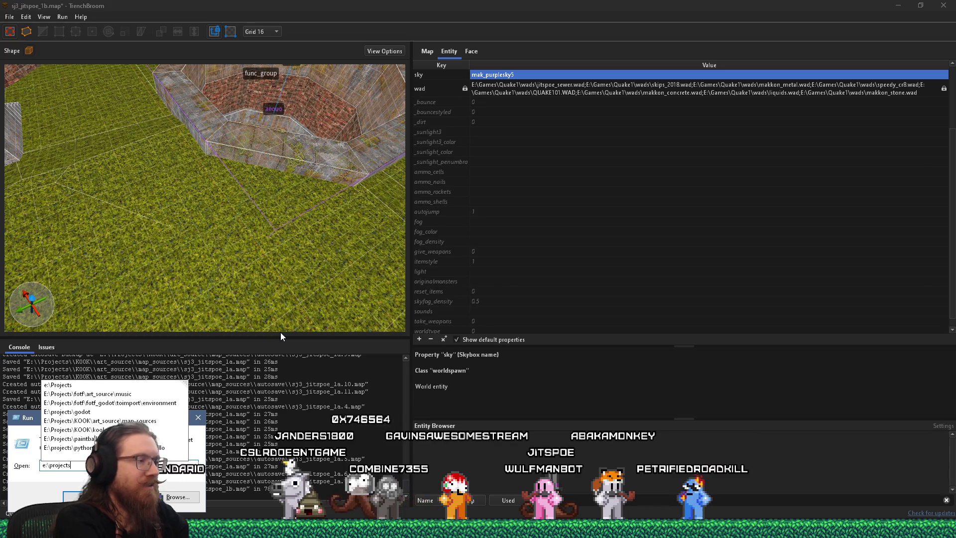
key(Escape)
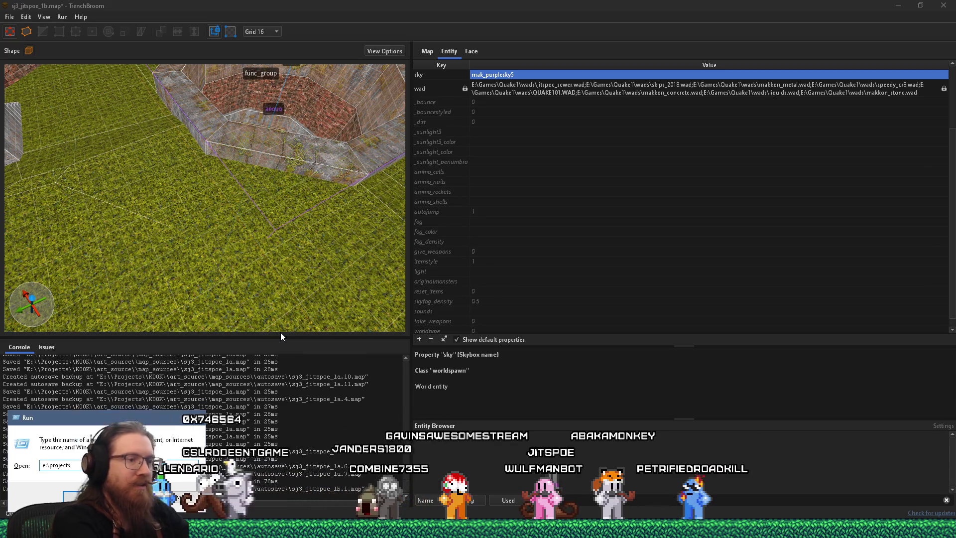
text(e)
text(ograms\wall)
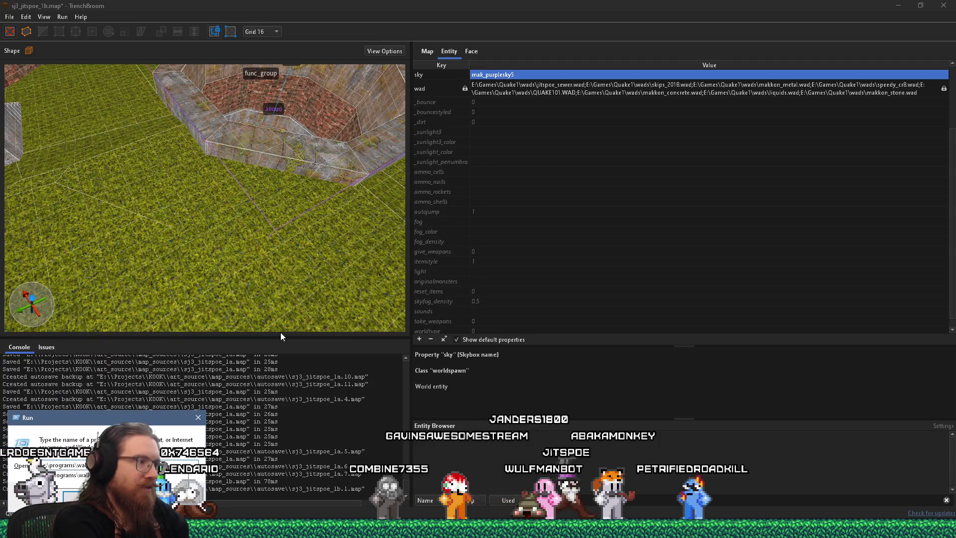
key(Return)
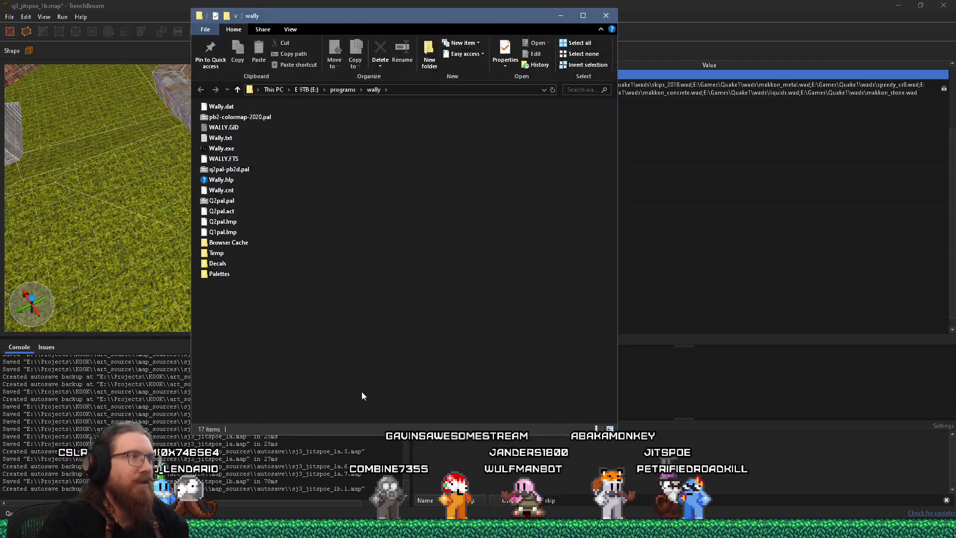
Launch Wally and open jitspoe_sewer.wad from the recent files list
double_click(226, 149)
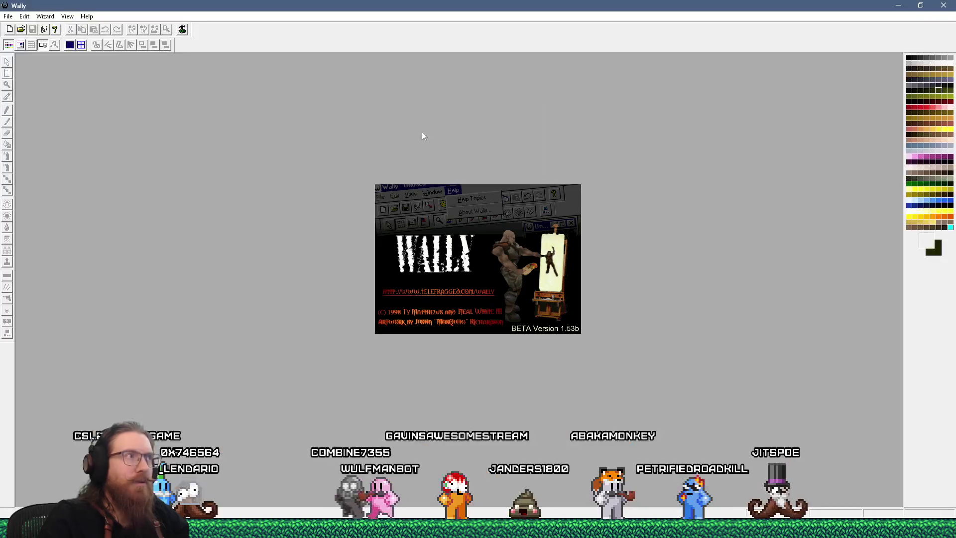
click(8, 16)
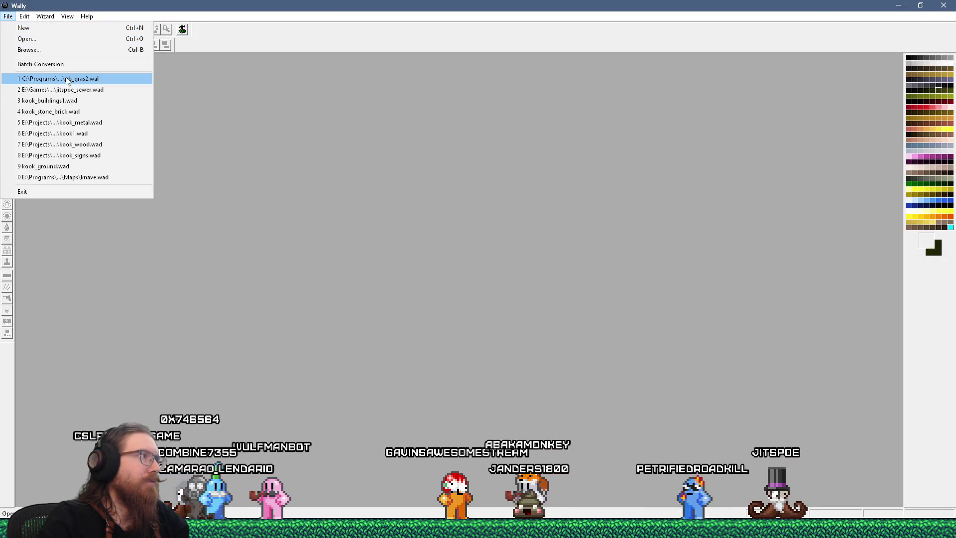
click(82, 91)
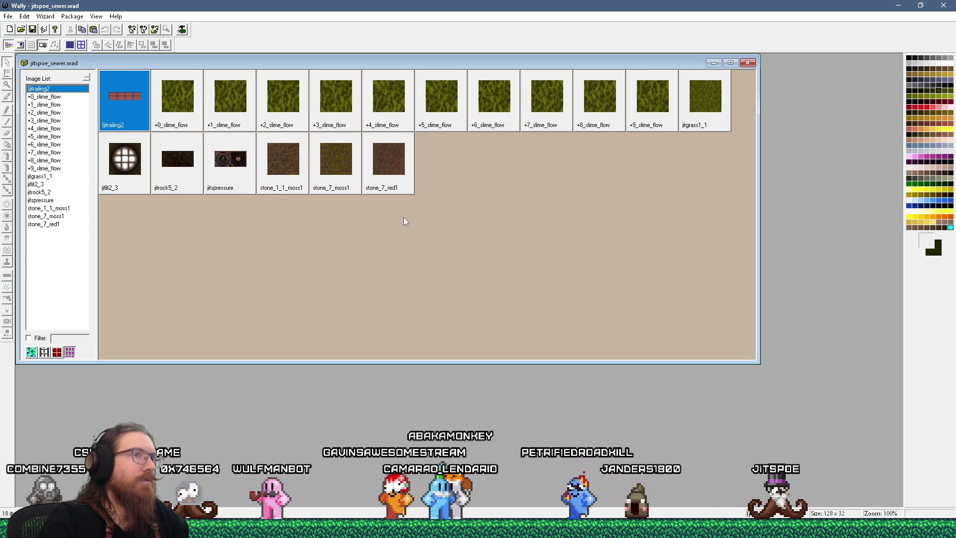
click(297, 527)
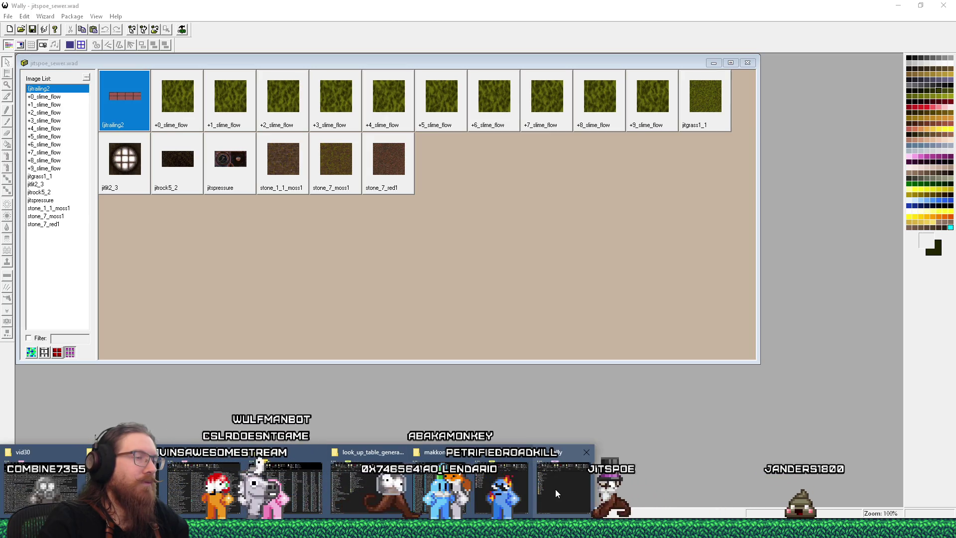
click(370, 493)
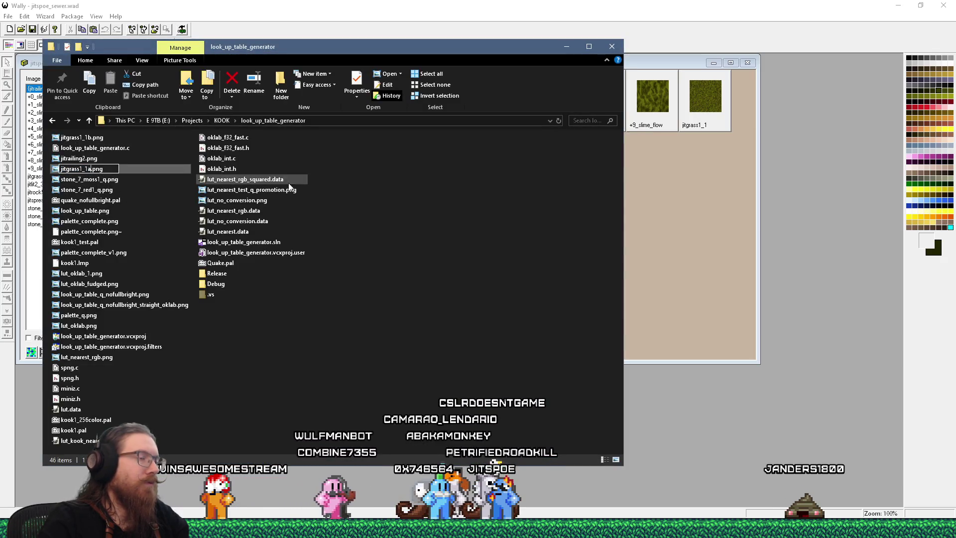
Rename jitgrass1_1b.png to jitgrass1_1.png and import it, replacing the WAD's jitgrass1_1 texture
click(94, 138)
click(87, 142)
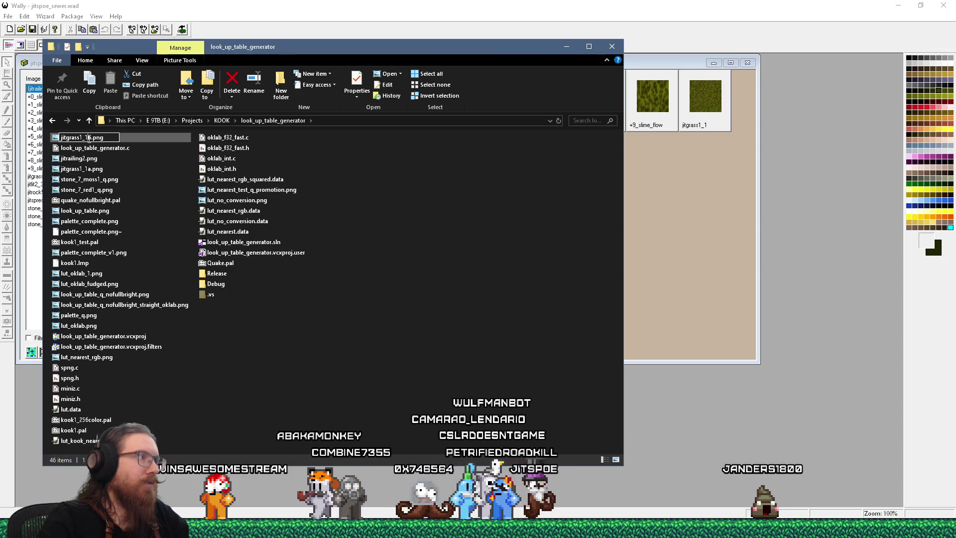
click(89, 138)
key(BackSpace)
key(Return)
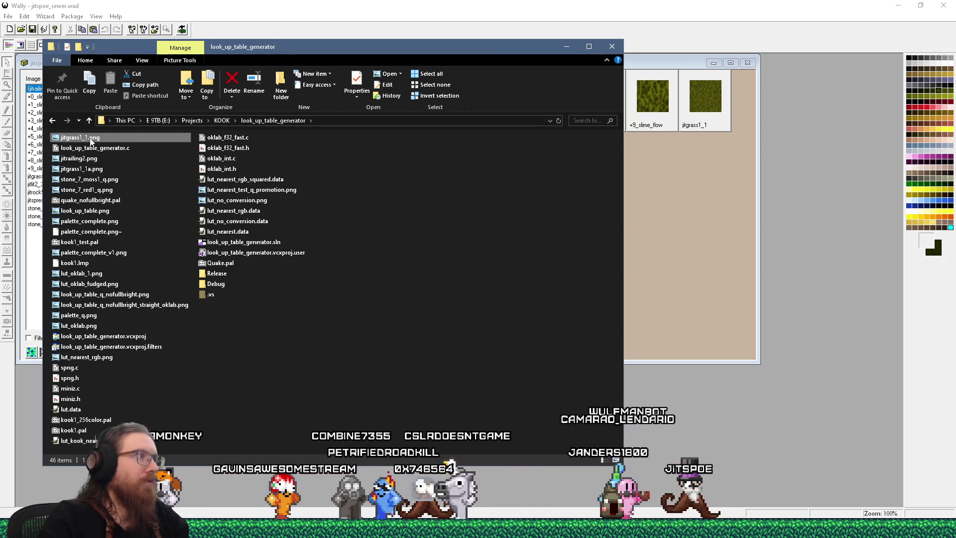
drag(90, 138, 733, 219)
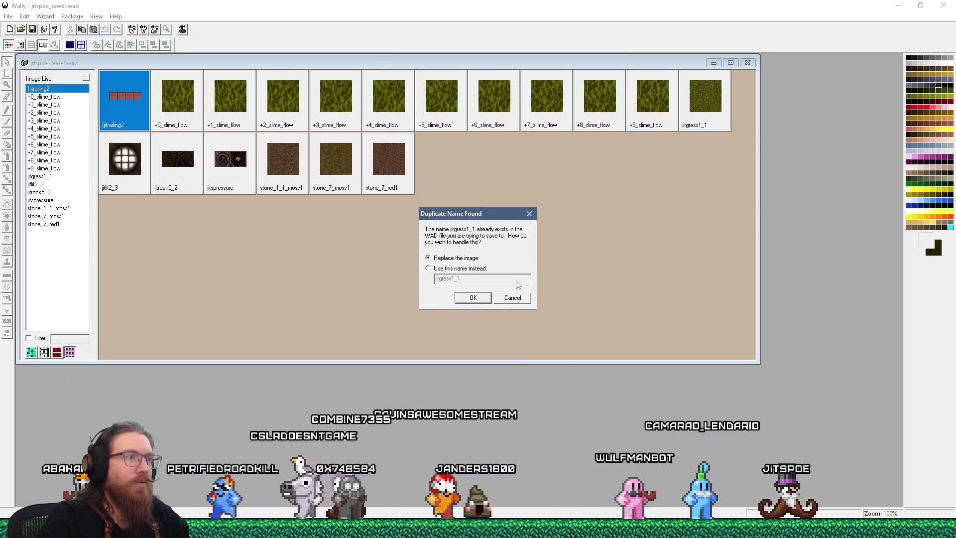
click(473, 297)
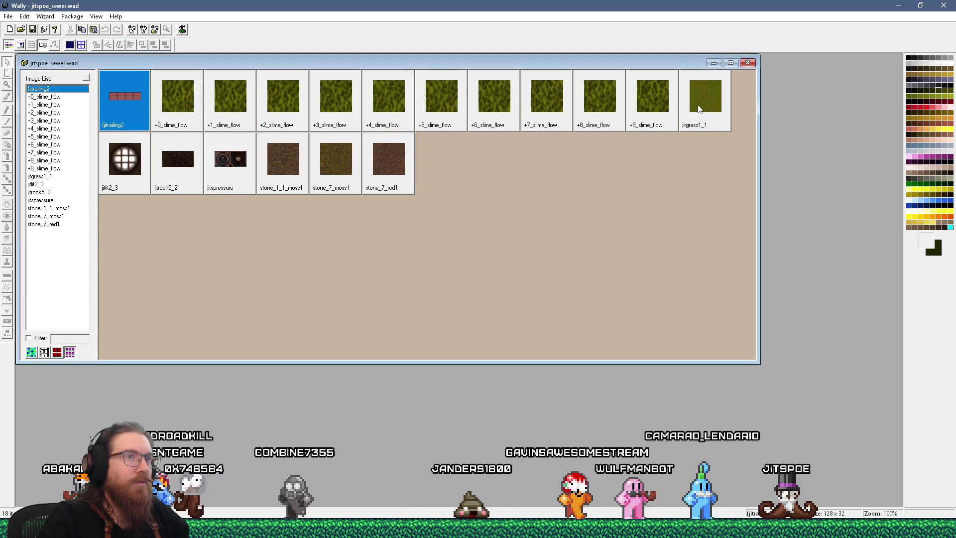
double_click(703, 99)
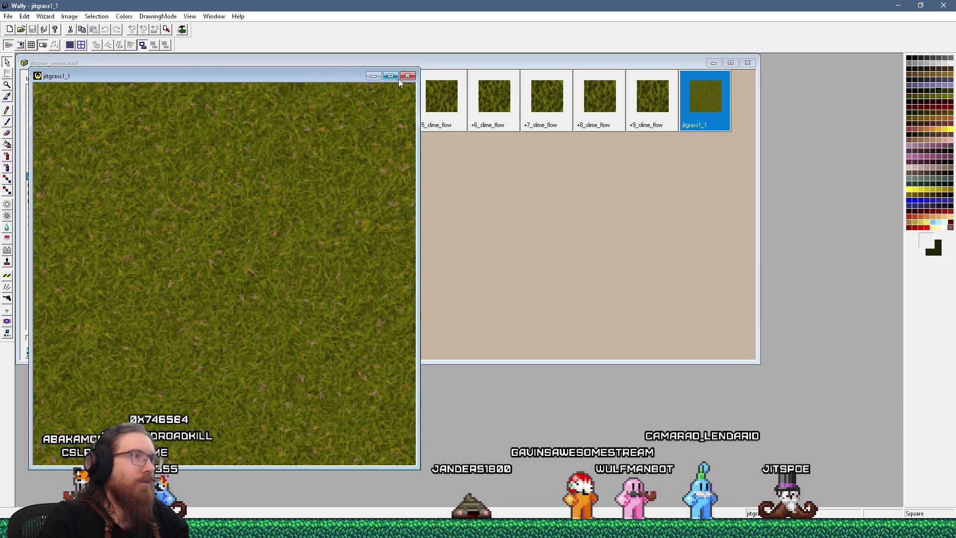
click(408, 76)
key(alt+Tab)
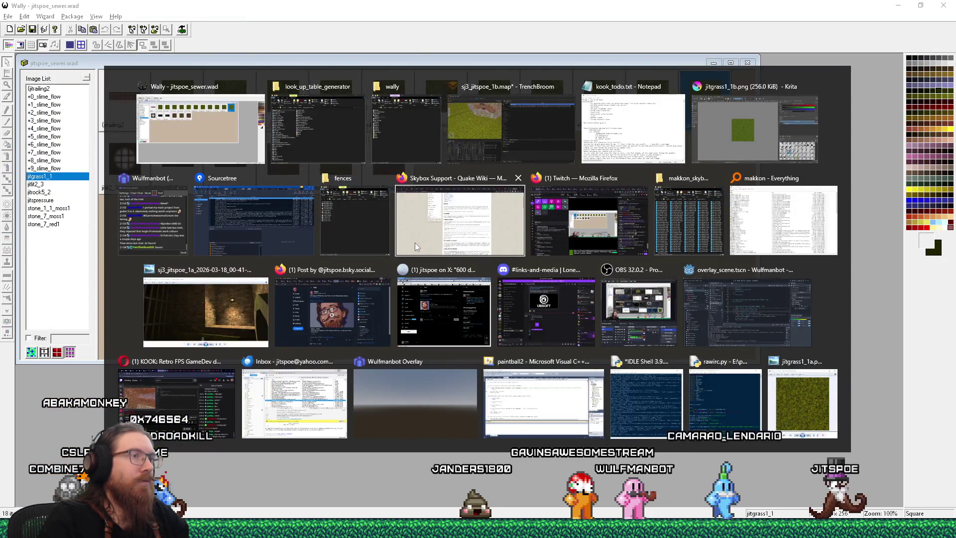
key(Tab)
key(Tab)
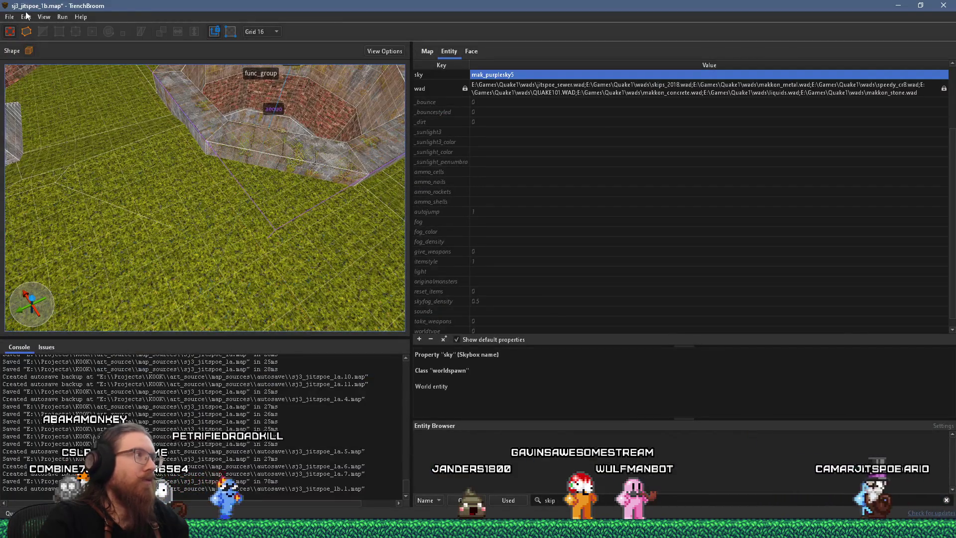
Reload the texture collections so the floor picks up the updated jitgrass1_1 texture
click(9, 16)
click(85, 171)
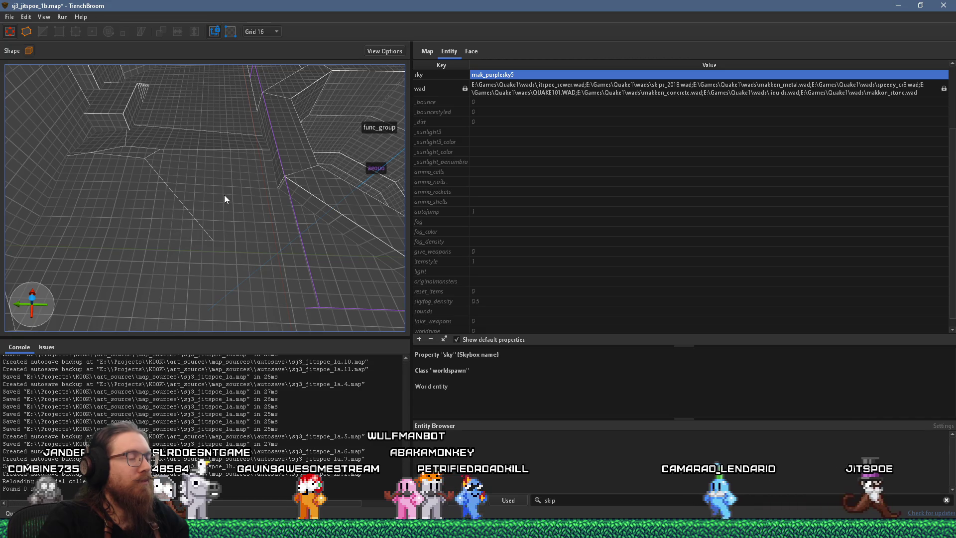
mouse_move(231, 193)
mouse_down()
mouse_move(264, 185)
mouse_move(207, 257)
mouse_up()
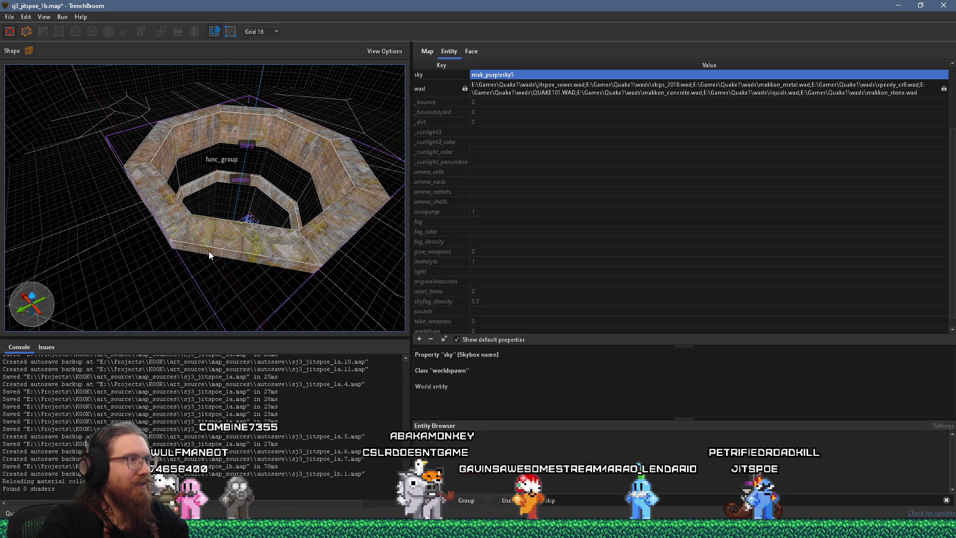
Inspect the new grass floor around the octagonal pit and up to the brick walls
mouse_move(200, 243)
mouse_down()
mouse_move(185, 274)
mouse_move(169, 242)
mouse_move(139, 241)
mouse_move(154, 186)
mouse_move(252, 188)
mouse_move(242, 226)
mouse_move(219, 243)
mouse_move(42, 188)
mouse_up()
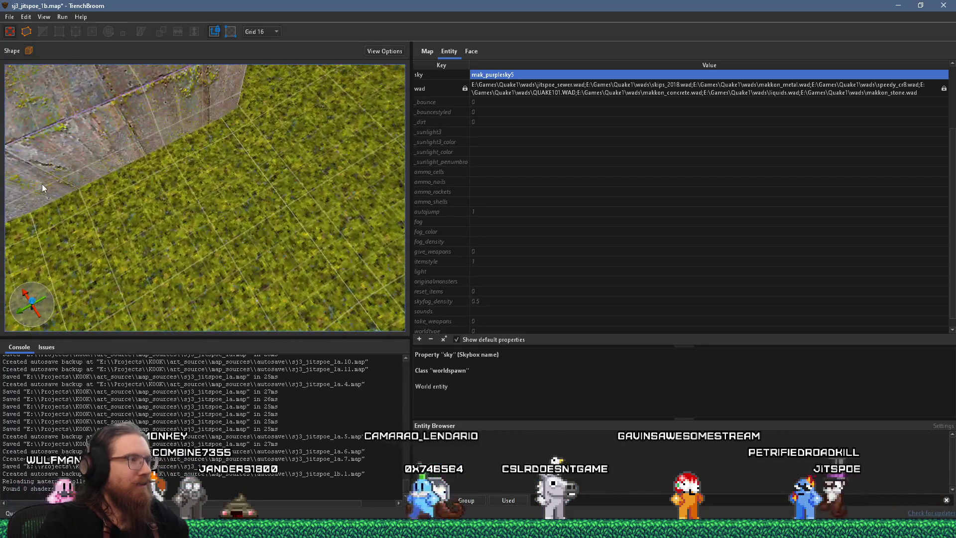
mouse_move(133, 192)
mouse_down()
mouse_move(166, 236)
mouse_move(157, 223)
mouse_up()
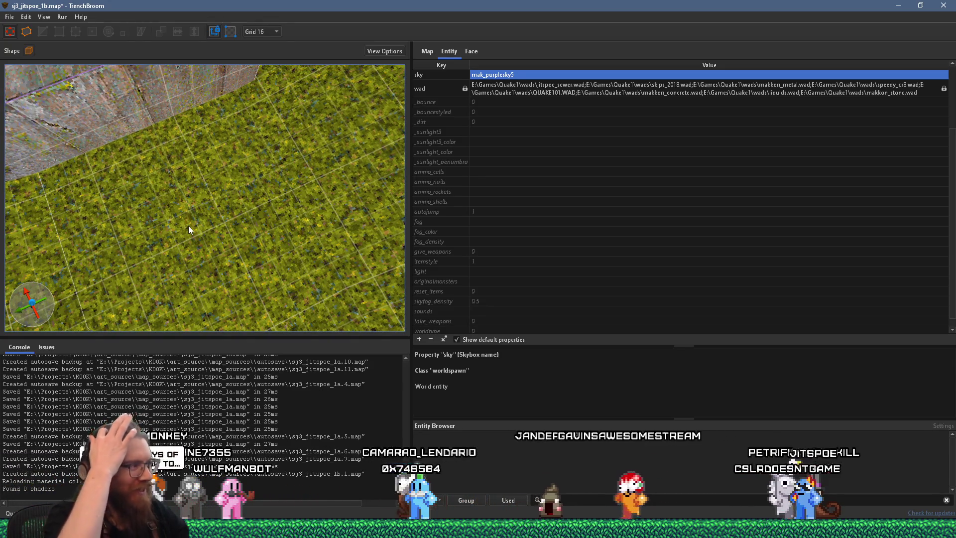
mouse_move(188, 225)
mouse_down()
mouse_move(124, 154)
mouse_move(289, 228)
mouse_up()
scroll(289, 228, up, 3)
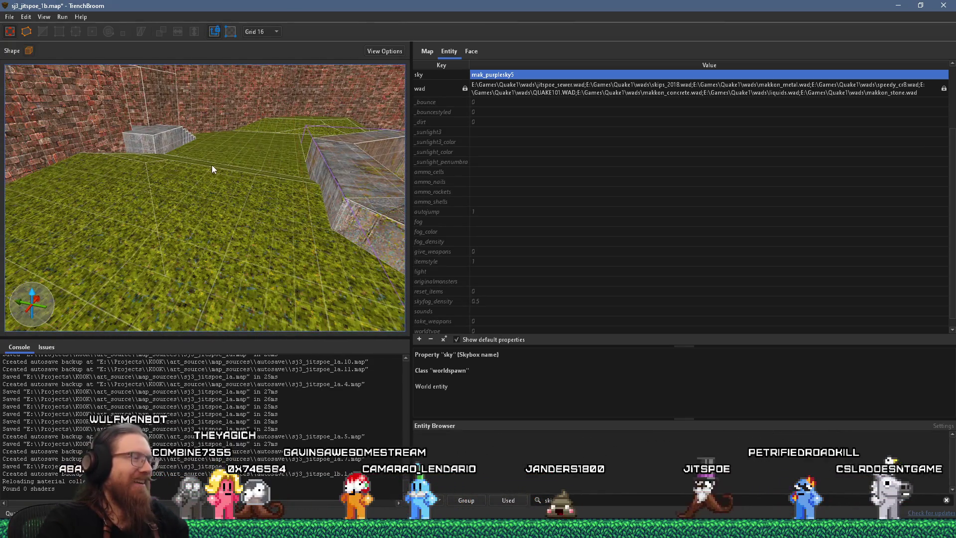
click(10, 17)
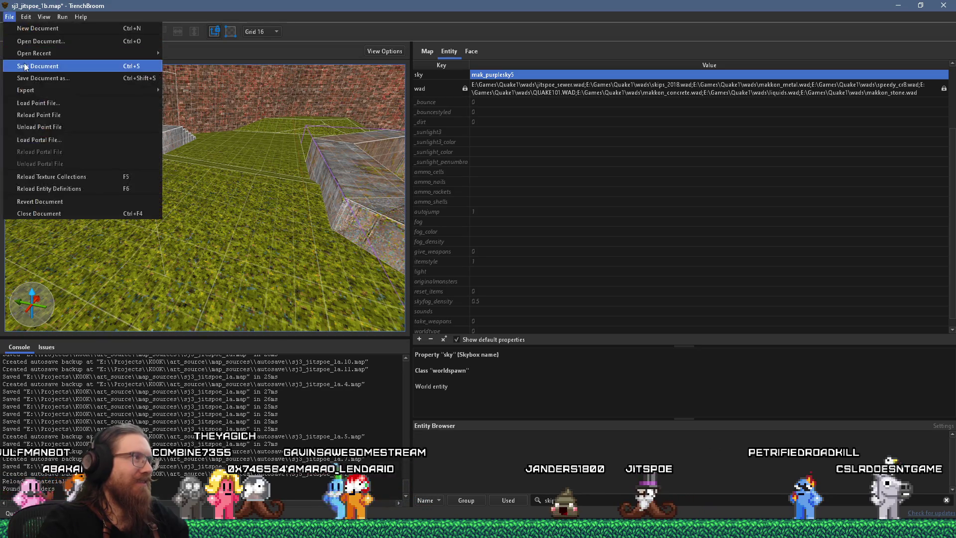
Save the sewer map and compile it with the alkaline dev profile into sj3_jitspoe_1b.bsp
click(25, 68)
click(62, 17)
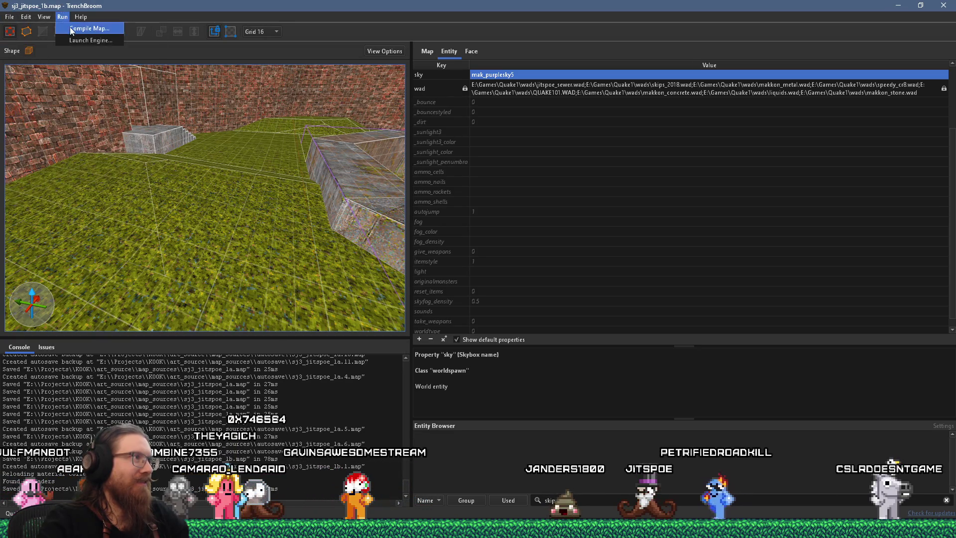
click(79, 28)
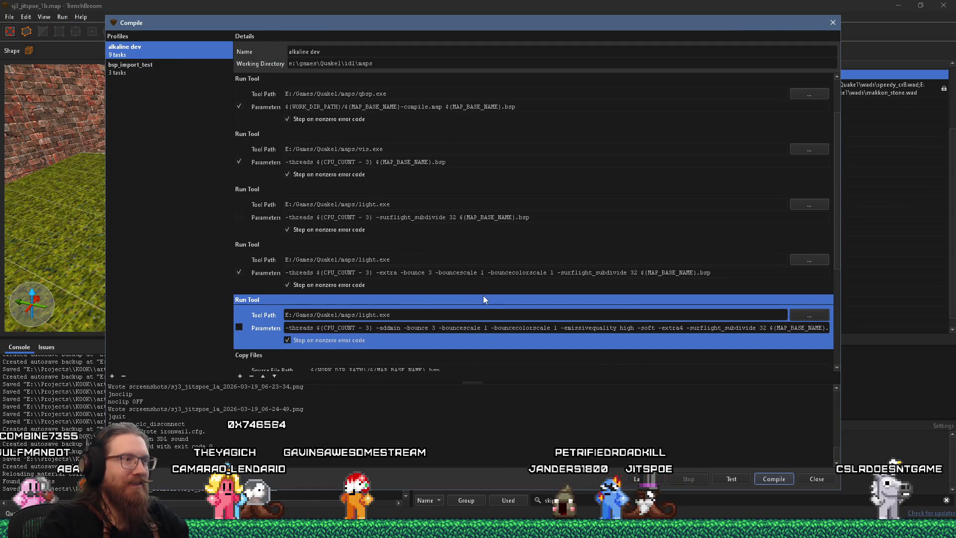
scroll(370, 292, down, 3)
scroll(369, 290, up, 4)
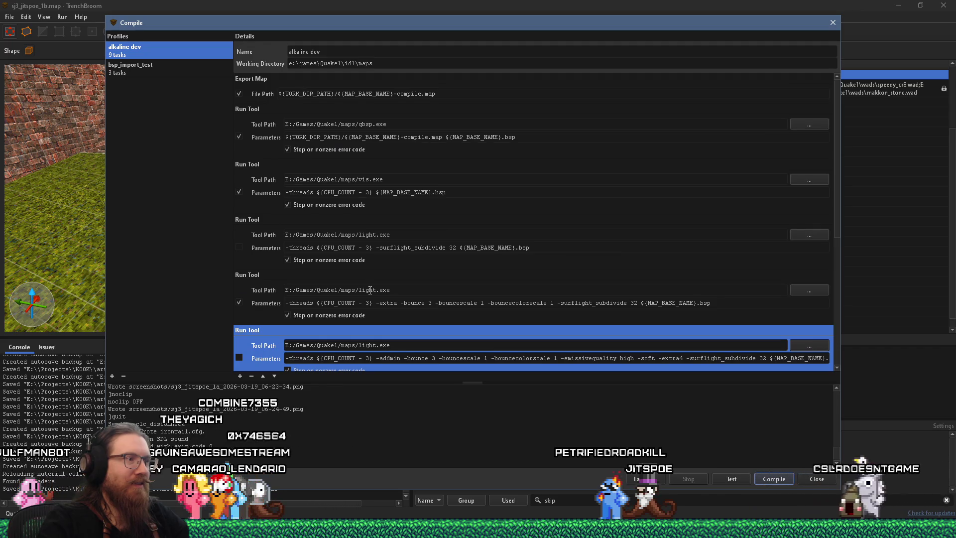
click(762, 478)
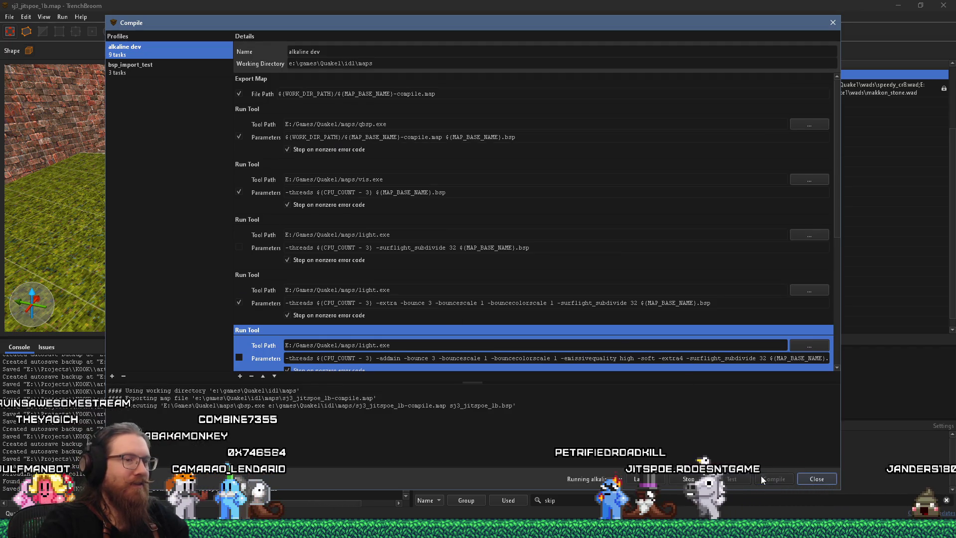
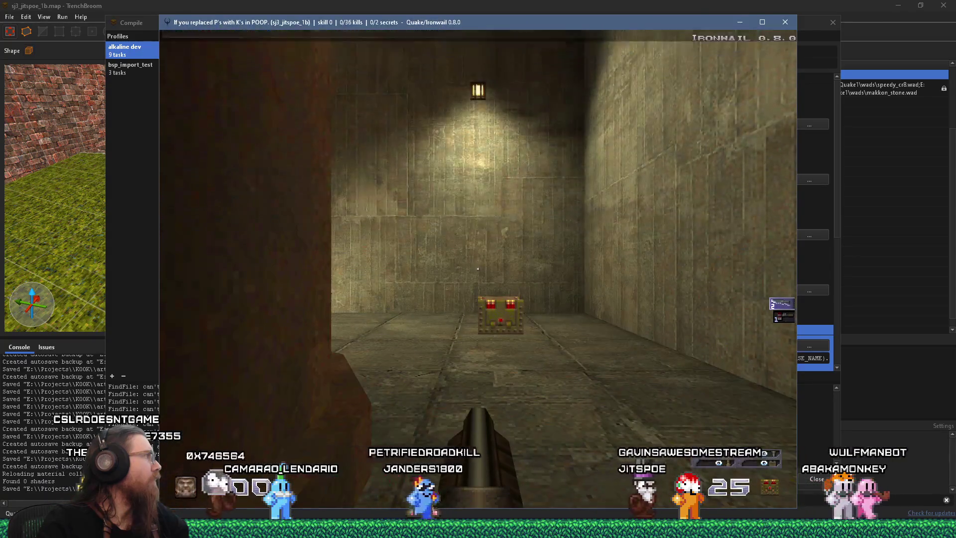
Advance through the double door and pillared corridor, collecting the Super Nailgun and nail crate
key(w)
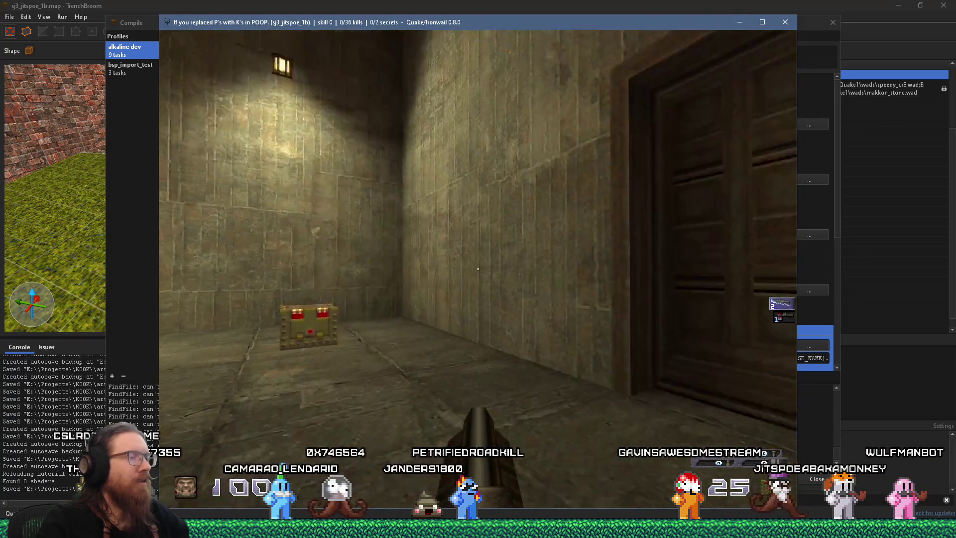
key(w)
mouse_move(477, 269)
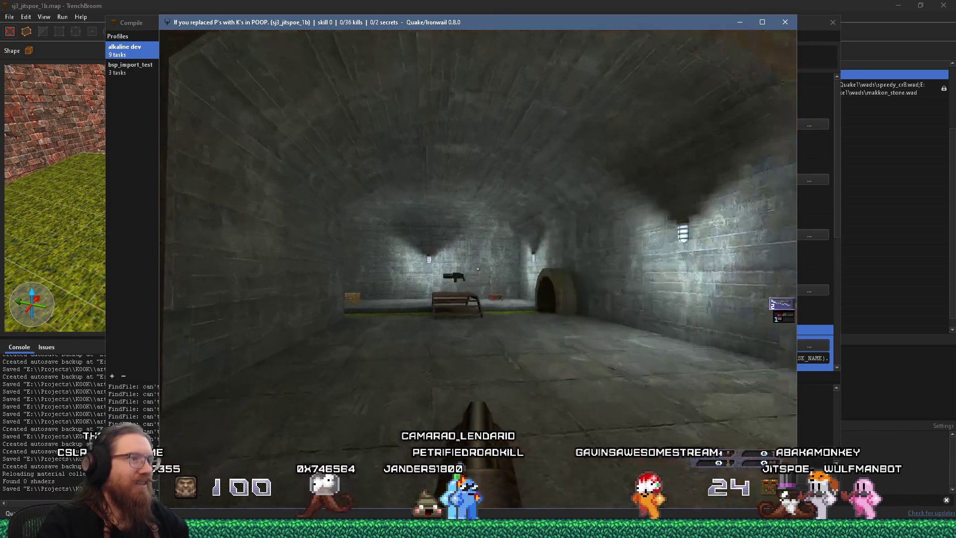
key(w)
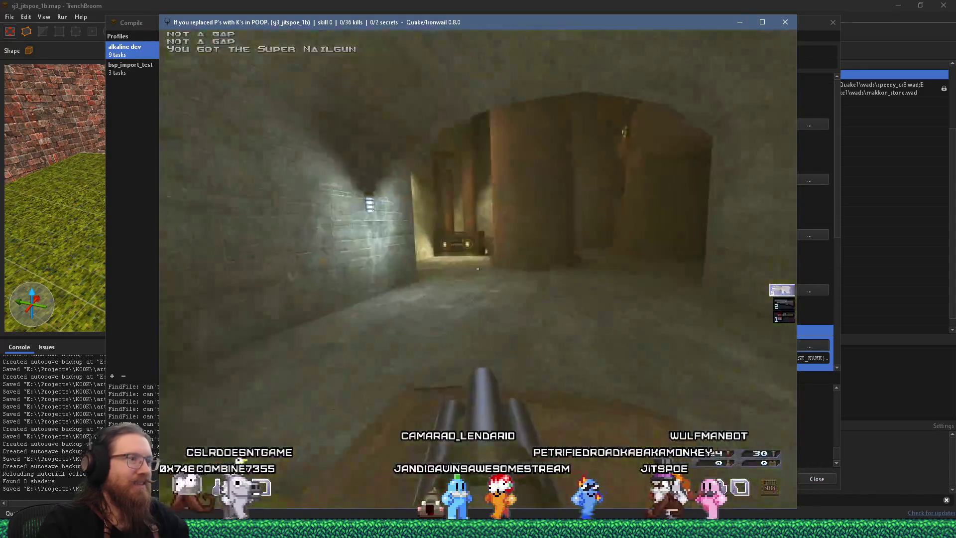
key(w)
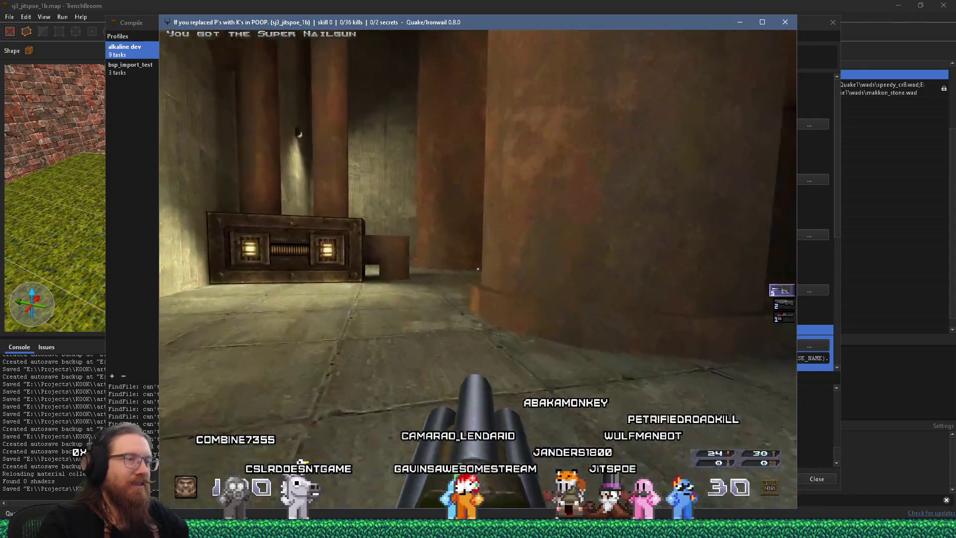
key(w)
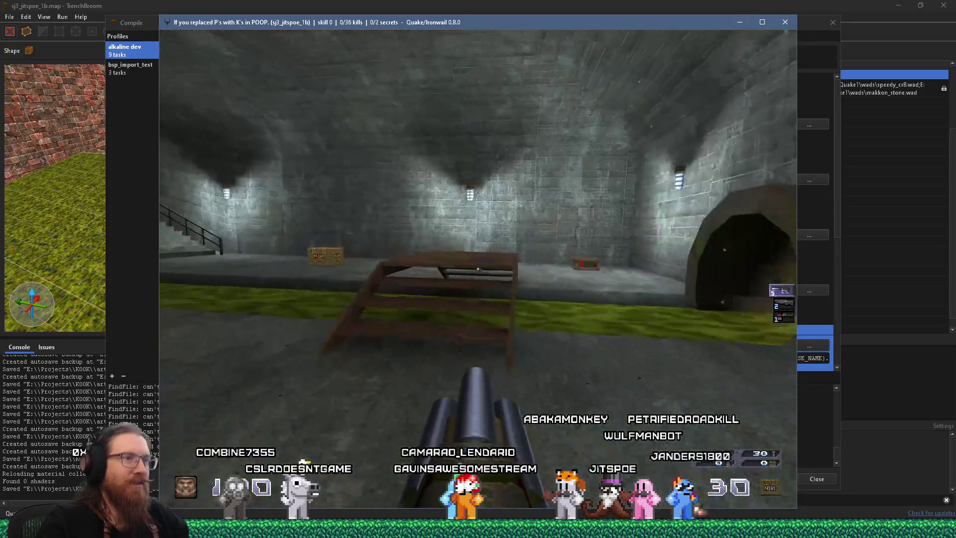
key(w)
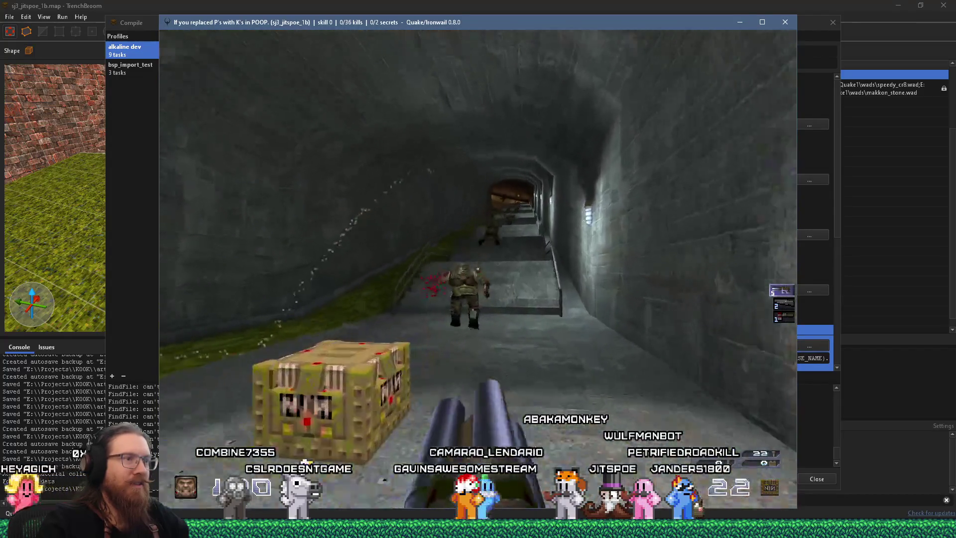
Switch to the single shotgun, kill the monster on the stairs, then open the console
key(w)
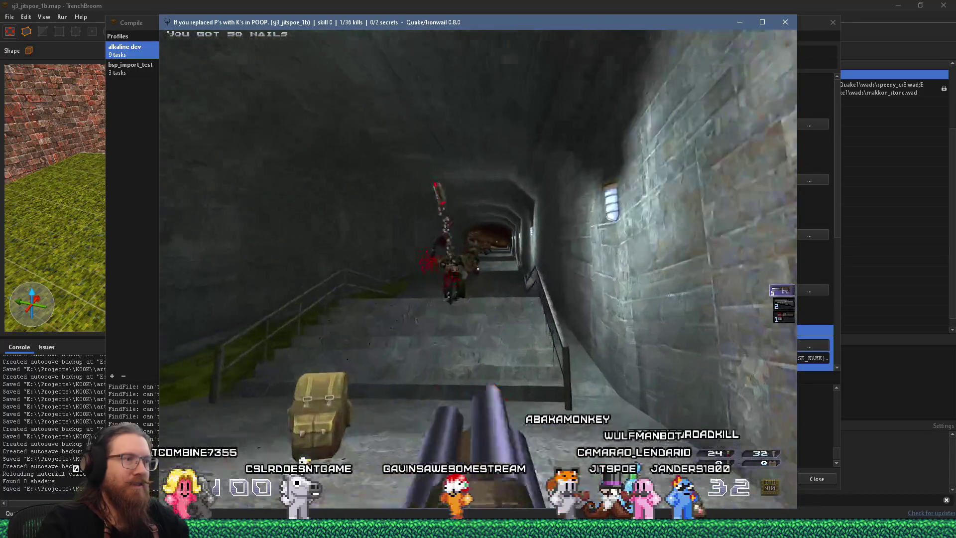
key(w)
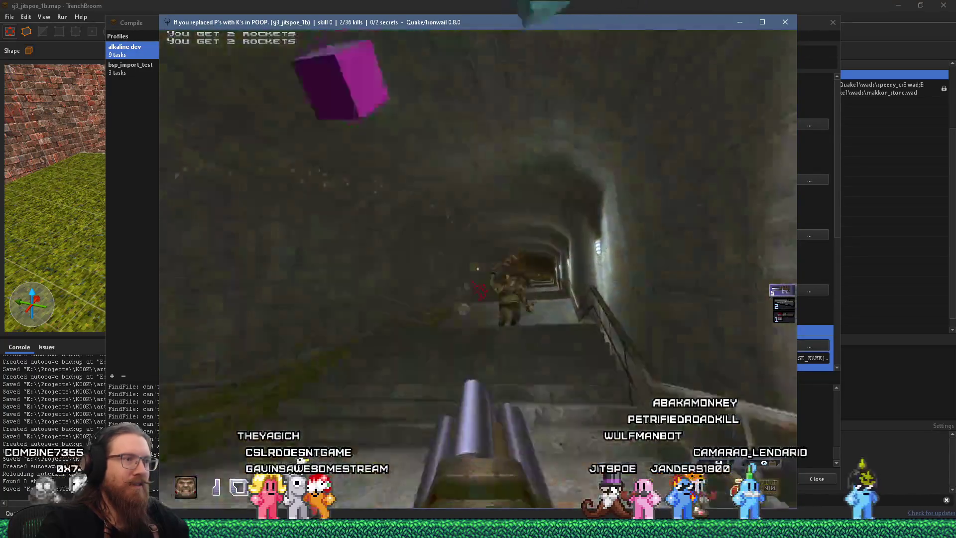
key(2)
key(ctrl)
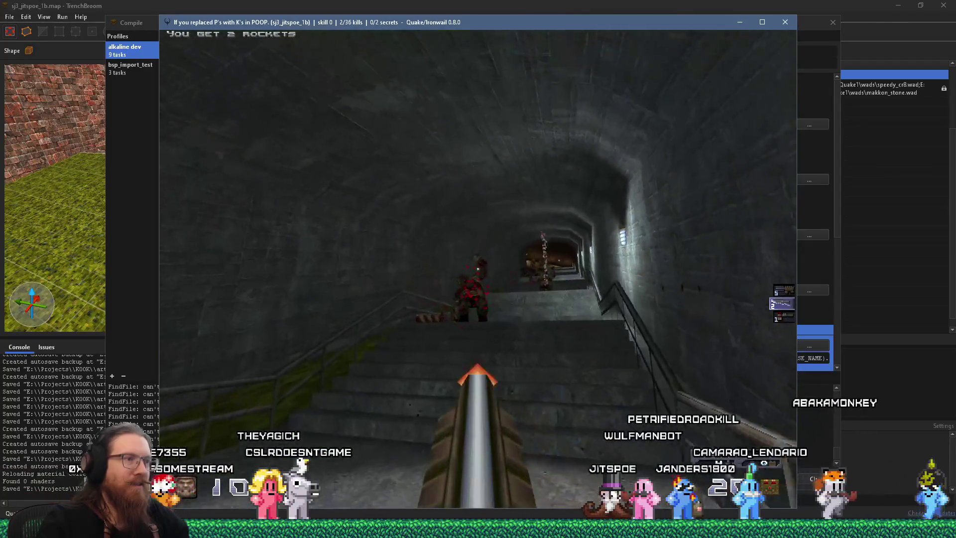
key(w)
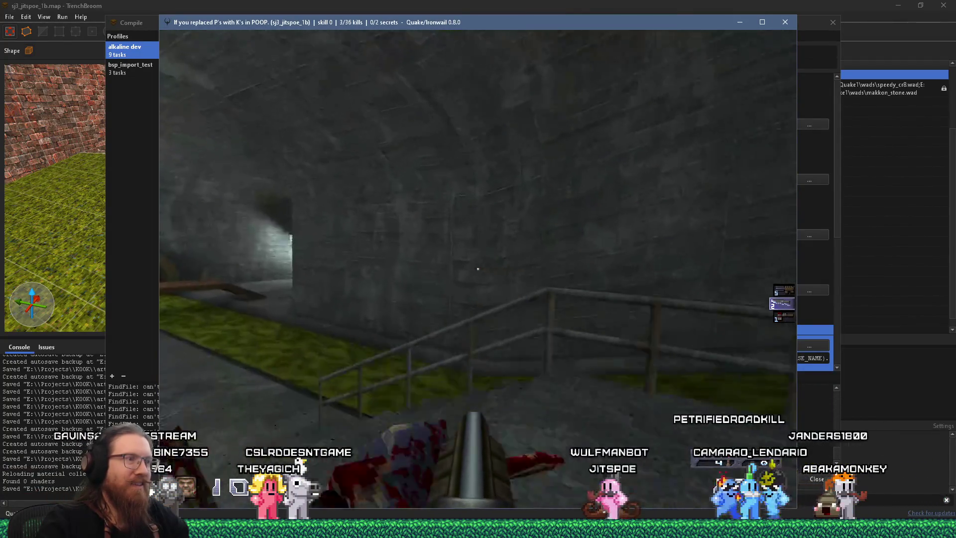
key(grave)
Enable noclip and fly above the pipe-lined sewer rooms to frame an overhead view
text(noclip)
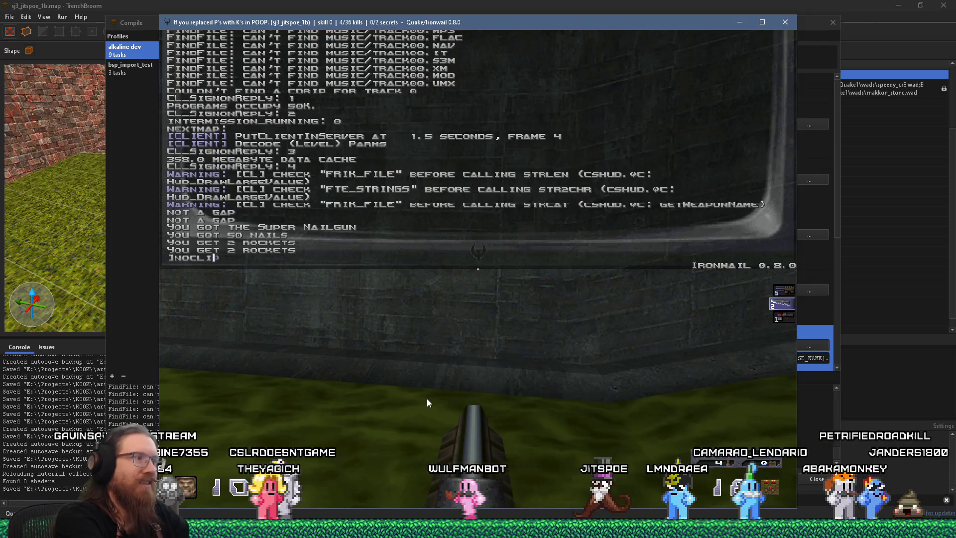
key(Return)
key(grave)
key(w)
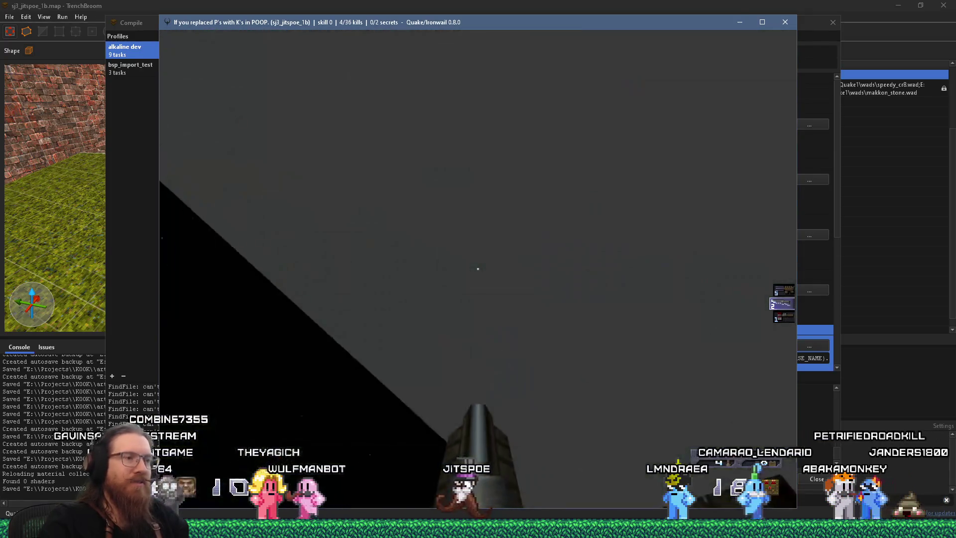
key(w)
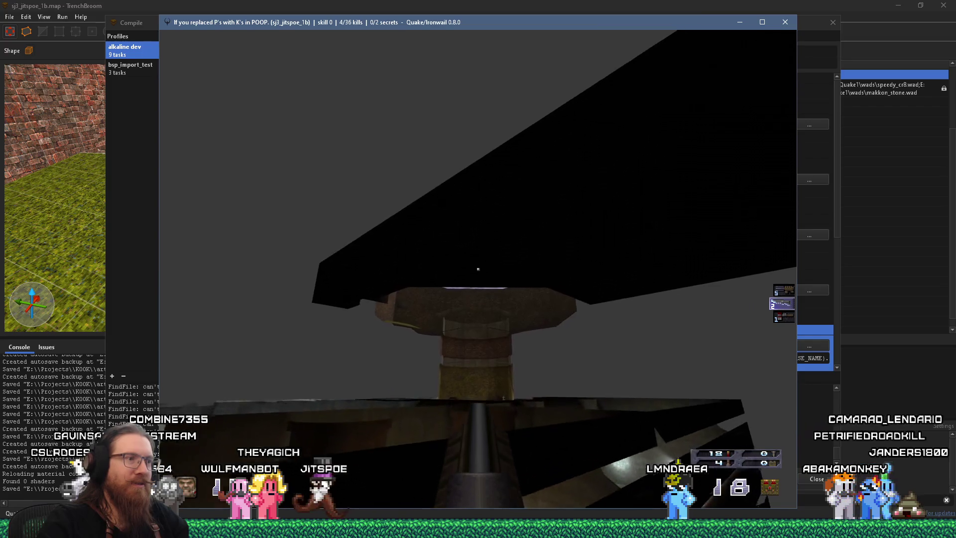
key(w)
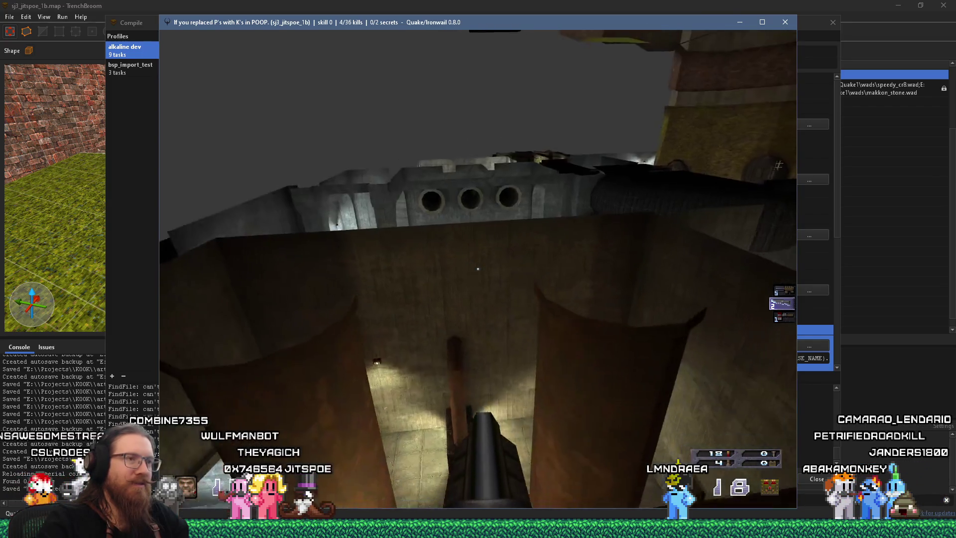
key(w)
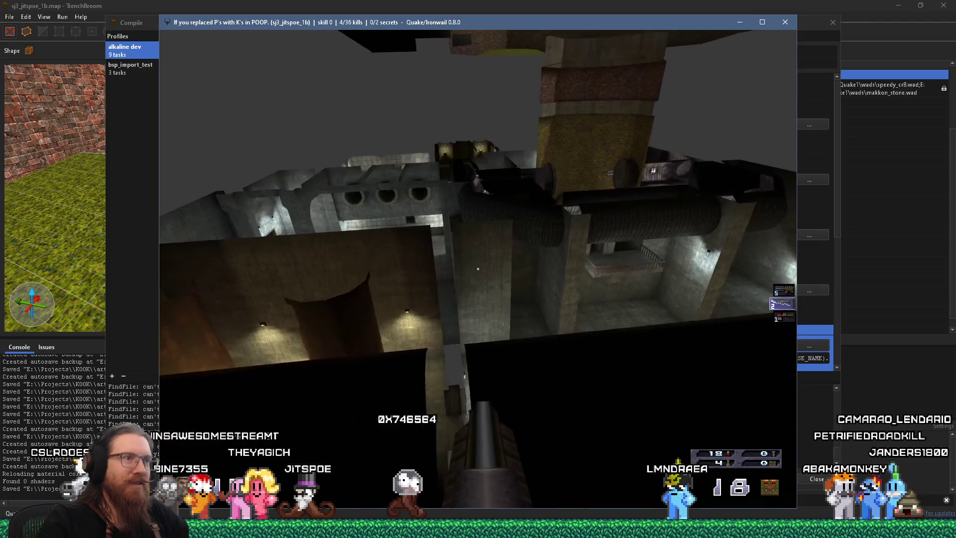
key(w)
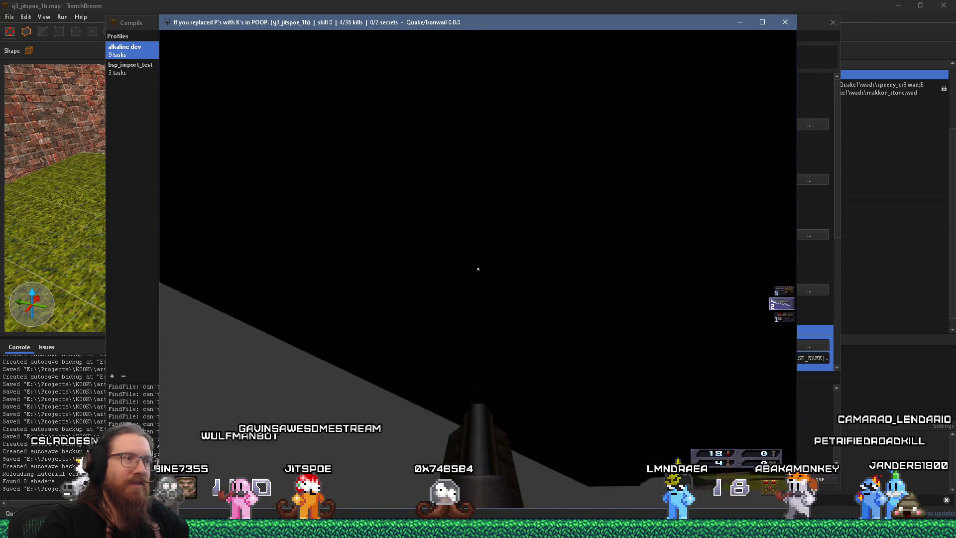
key(w)
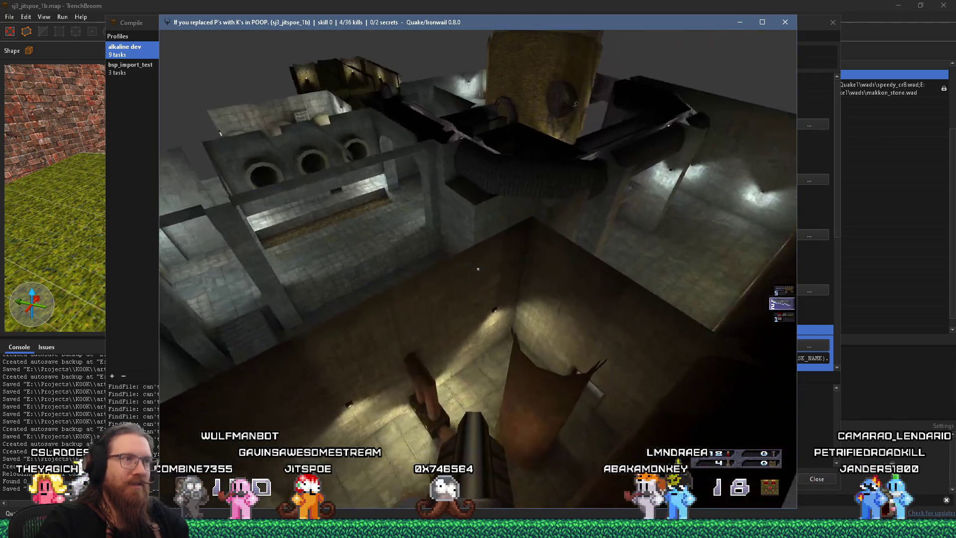
key(w)
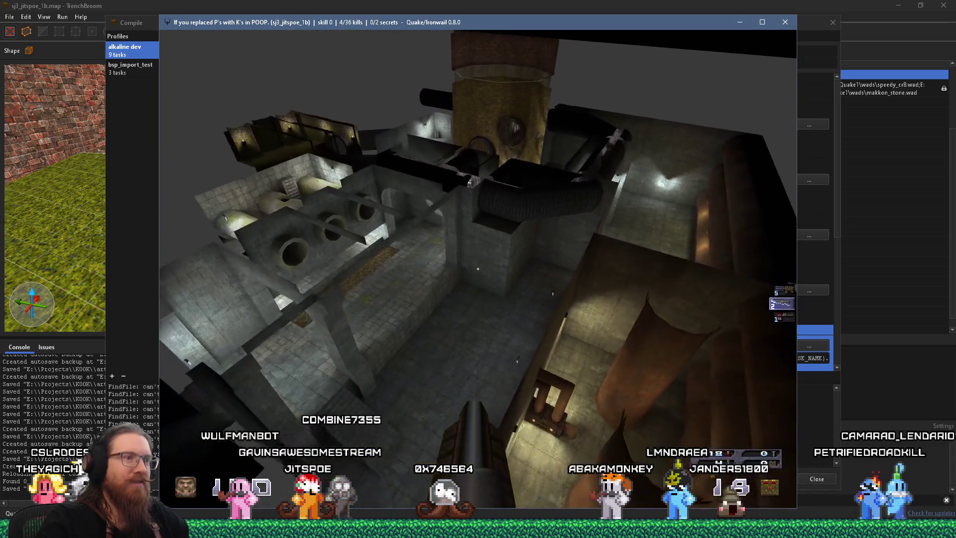
key(w)
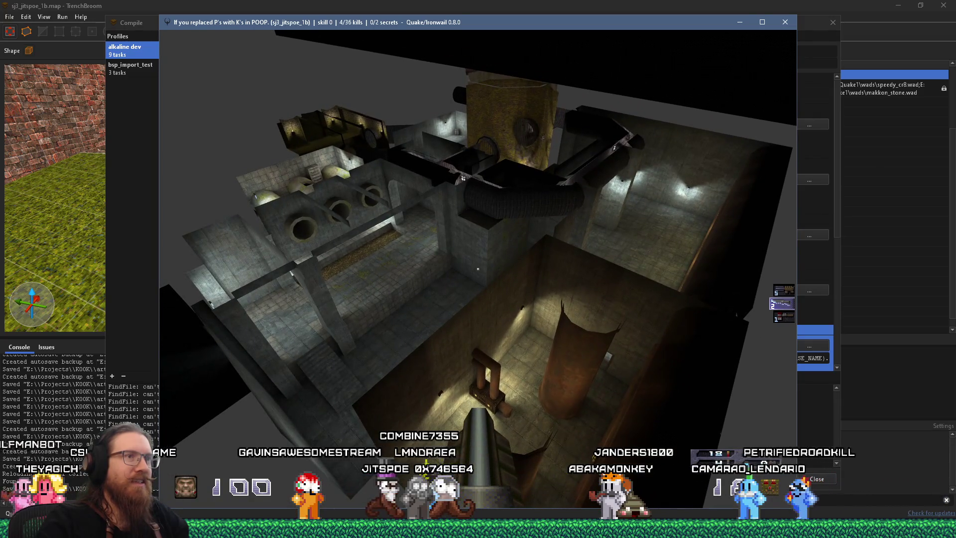
key(w)
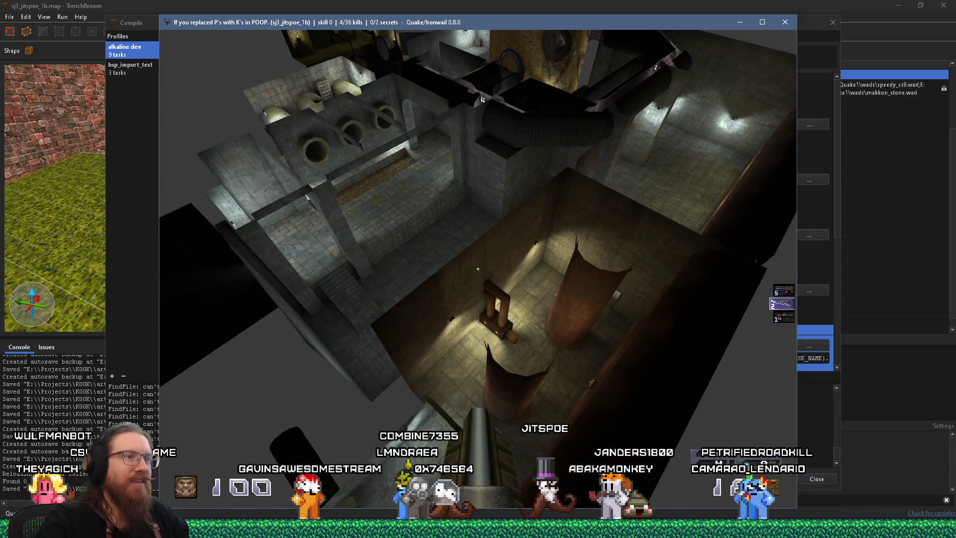
key(w)
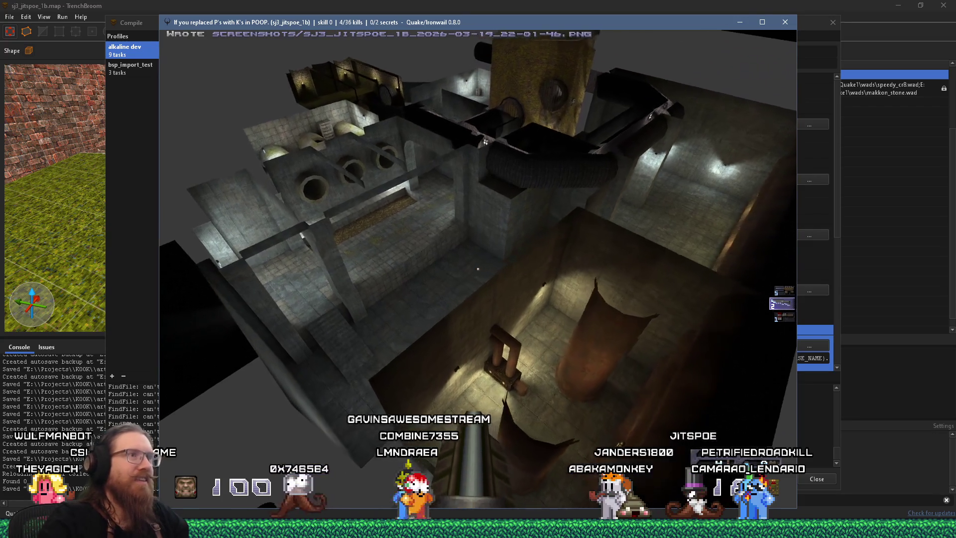
Fly down through the tower to the grassy courtyard, then open the console and window switcher
key(w)
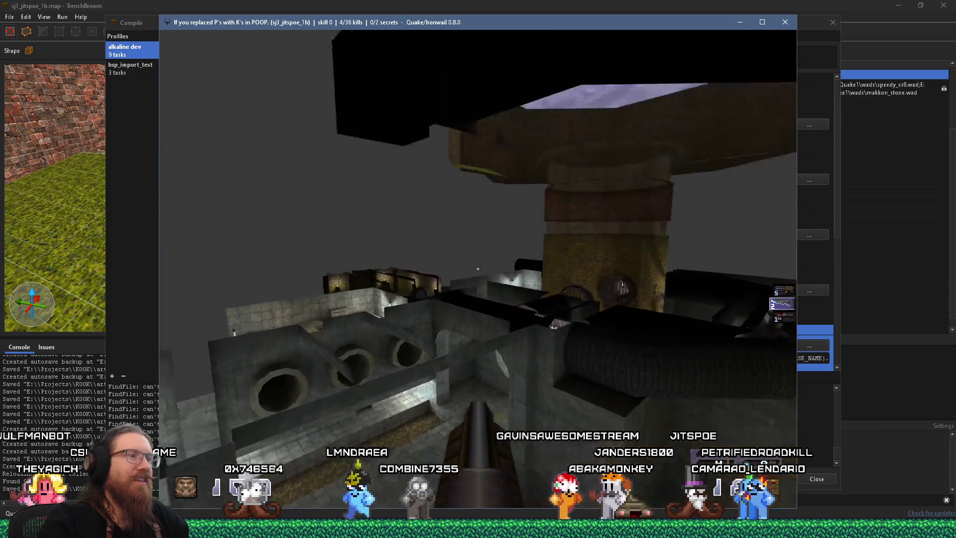
key(w)
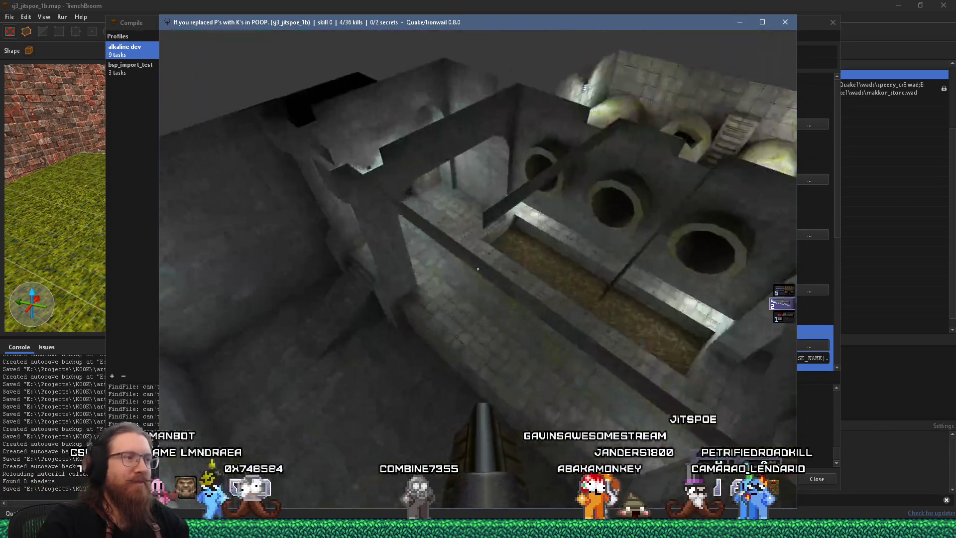
key(w)
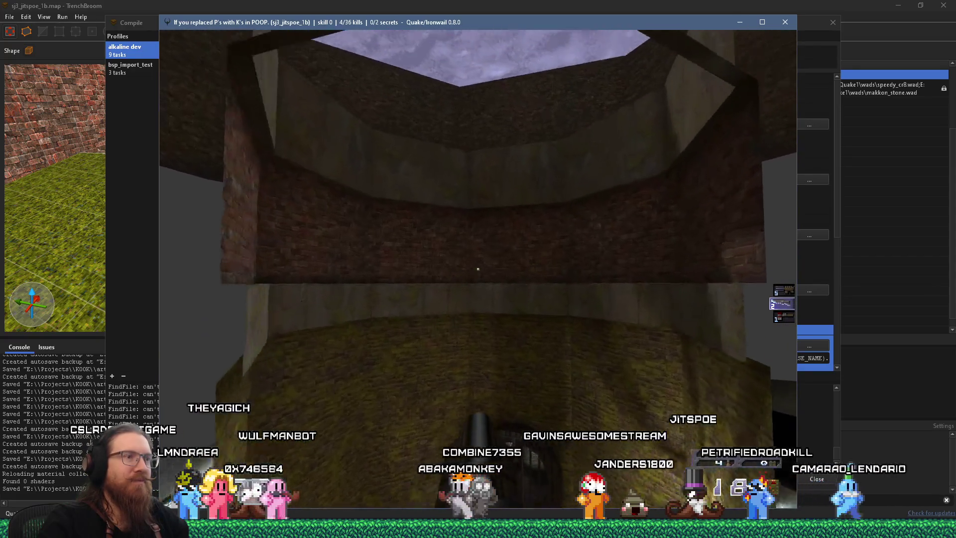
key(w)
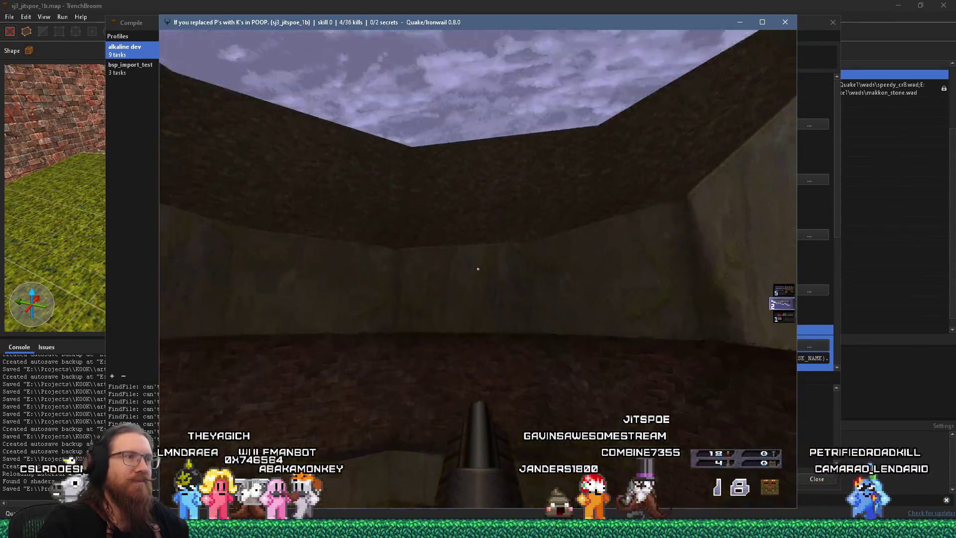
key(w)
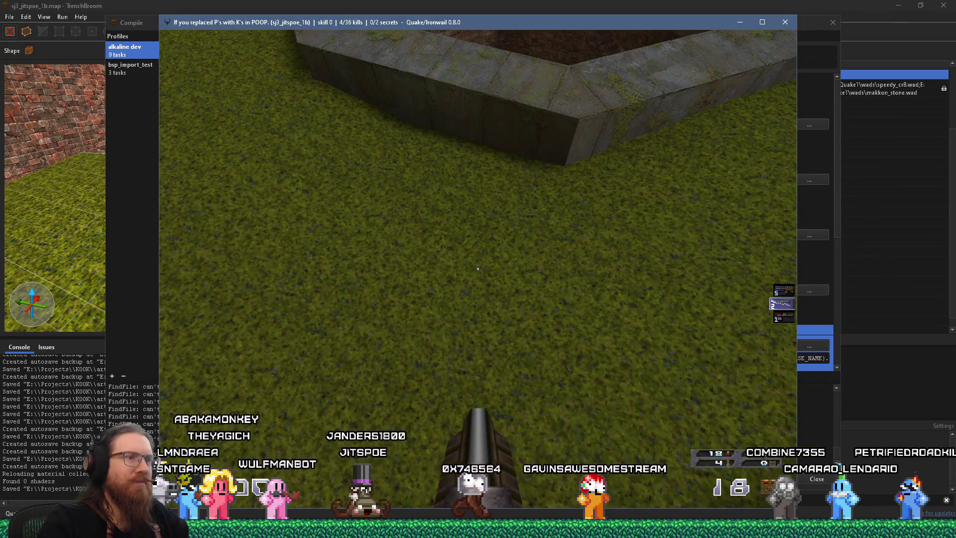
key(w)
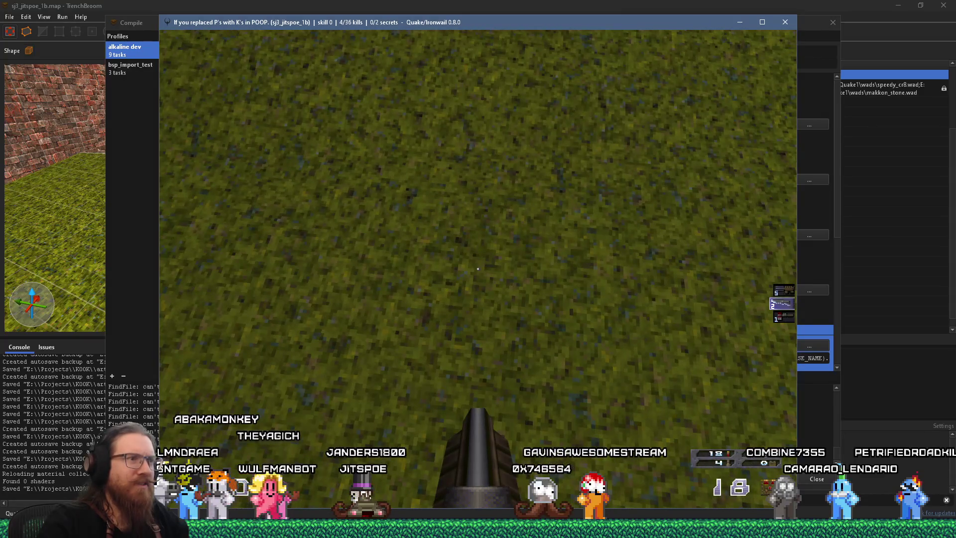
key(w)
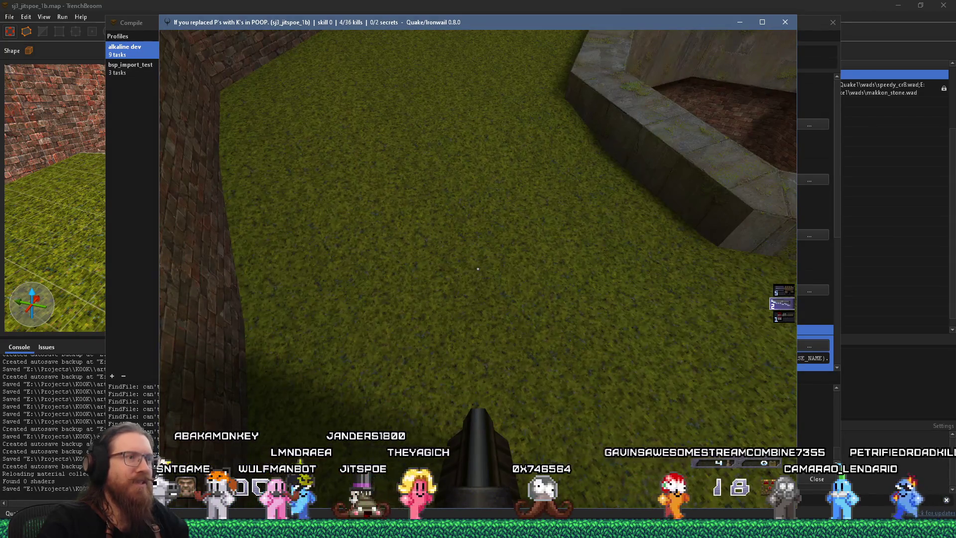
key(grave)
key(alt+Tab)
key(Tab)
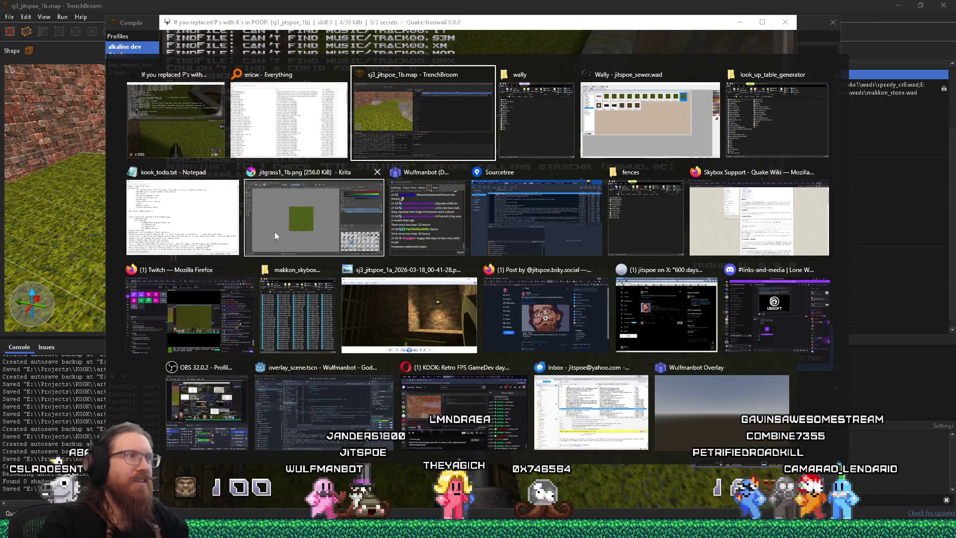
Quit Ironwail, switch from Wally to the TrenchBroom sj3_jitspoe_1b map, and close the compile window
key(Tab)
key(Tab)
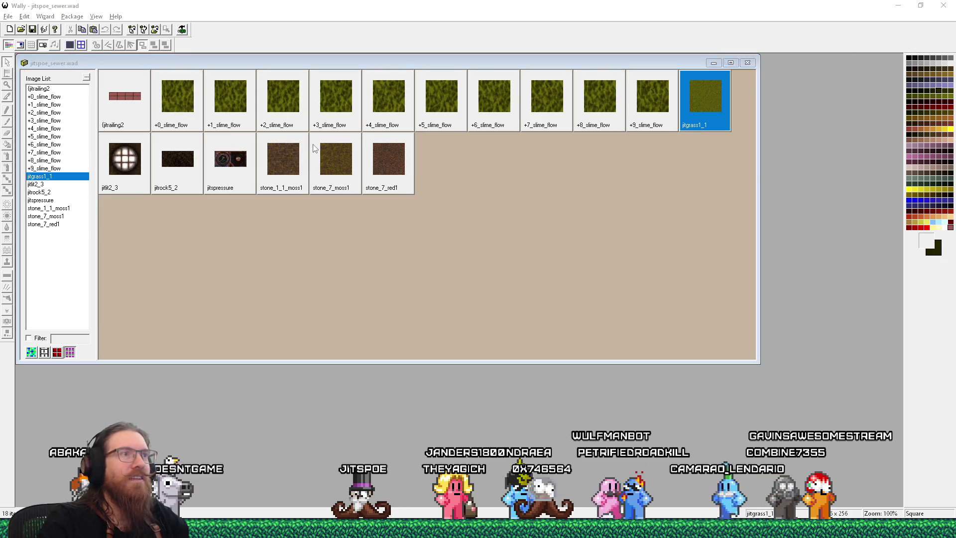
key(alt+Tab)
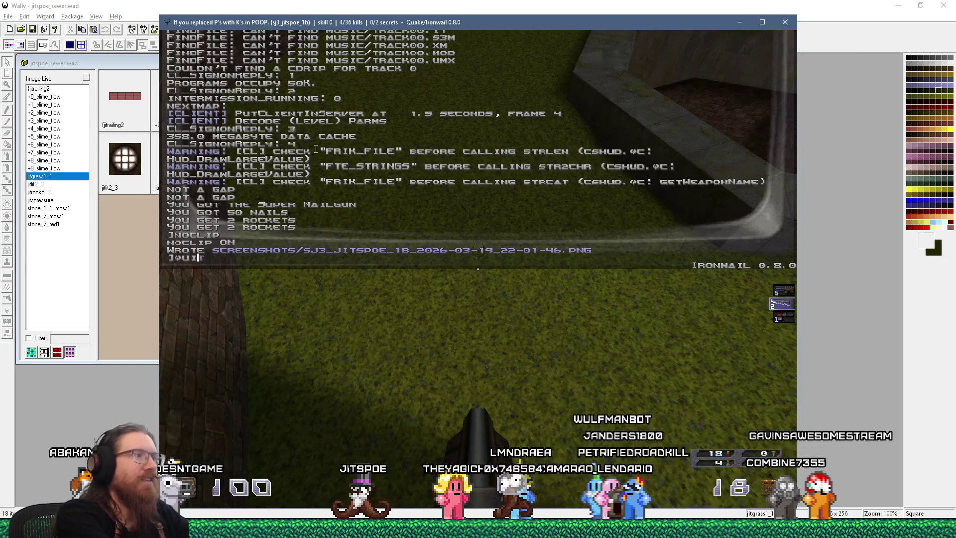
key(Return)
key(alt+Tab)
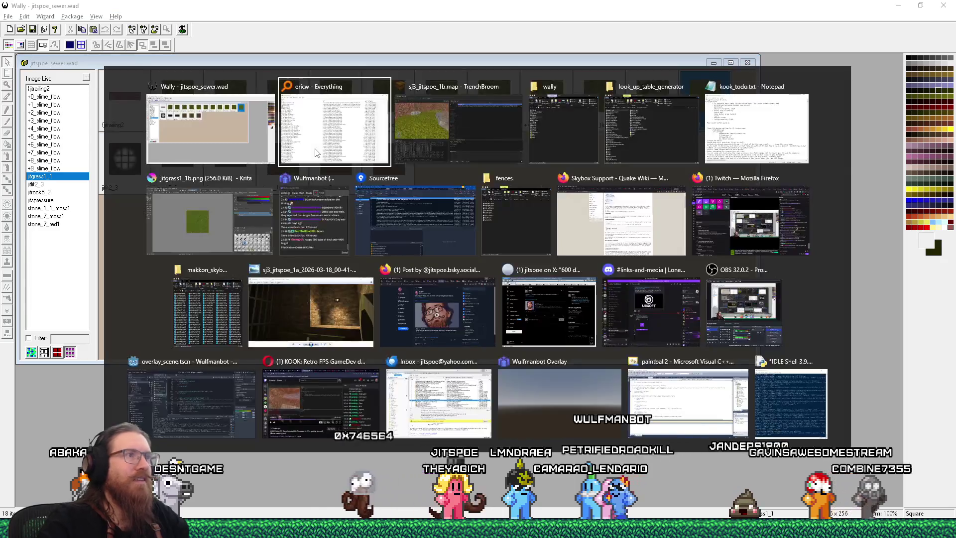
click(833, 22)
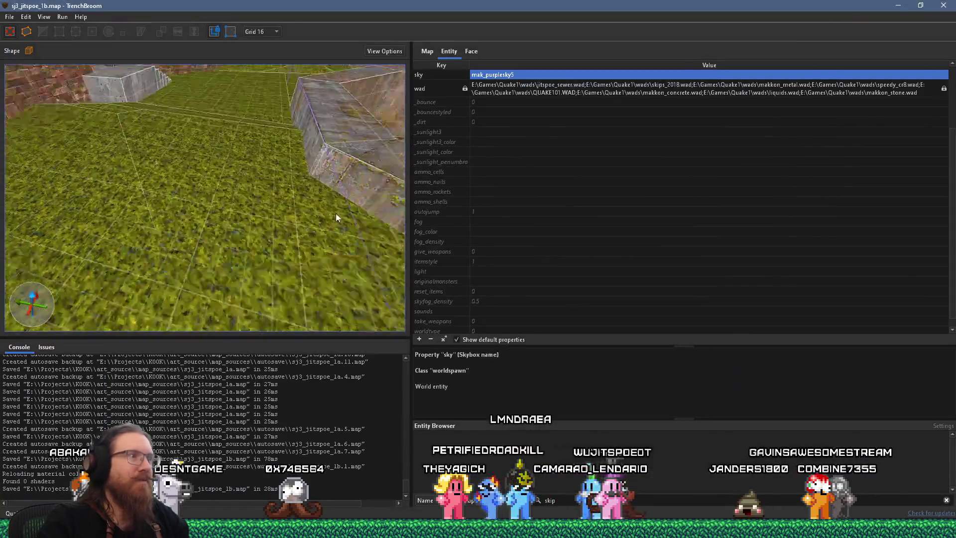
Reload the map's texture collections, then move the ericw-tools archive window aside and refocus TrenchBroom
scroll(280, 164, up, 3)
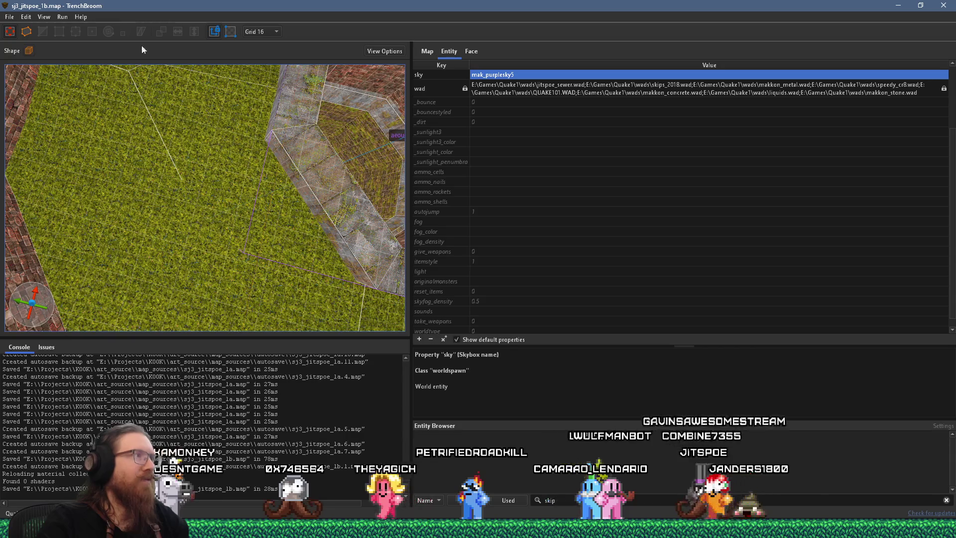
click(10, 17)
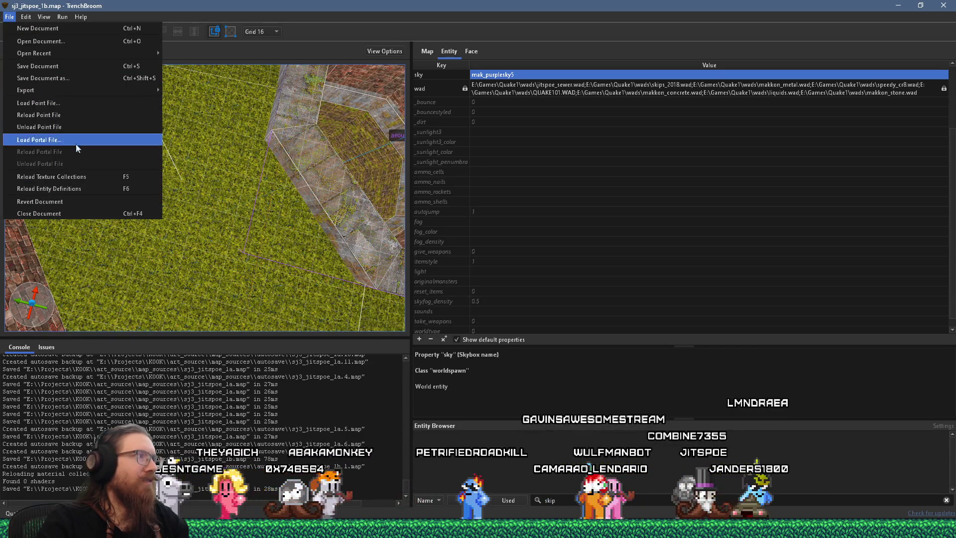
click(65, 177)
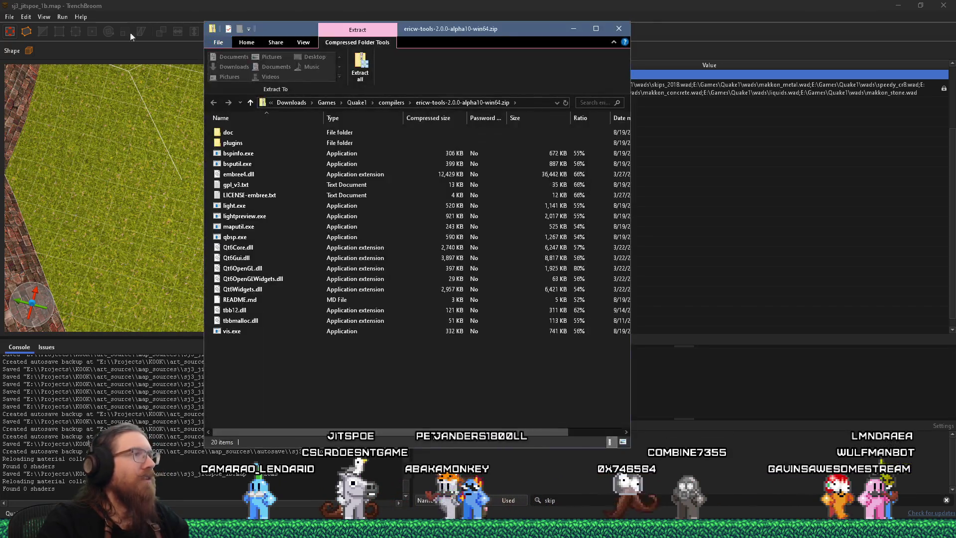
drag(460, 31, 688, 43)
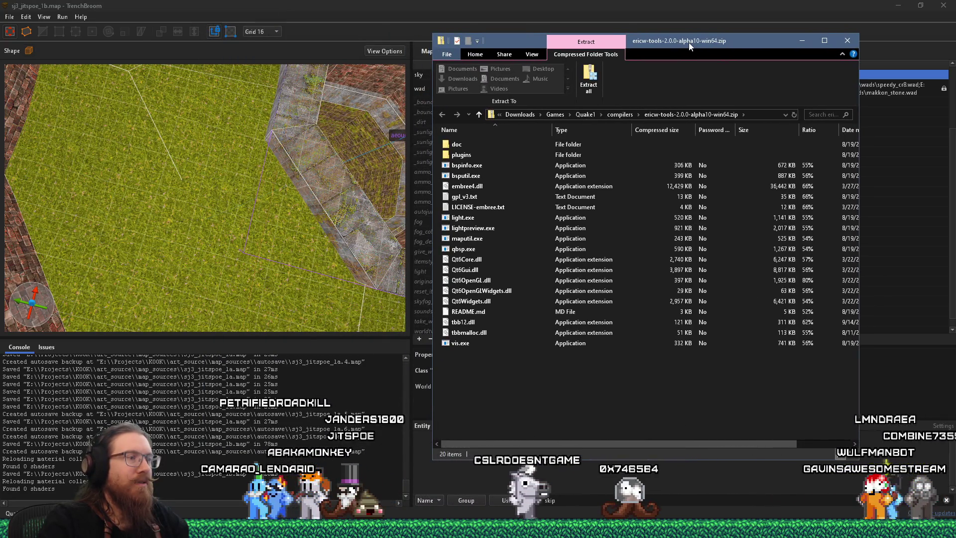
click(357, 4)
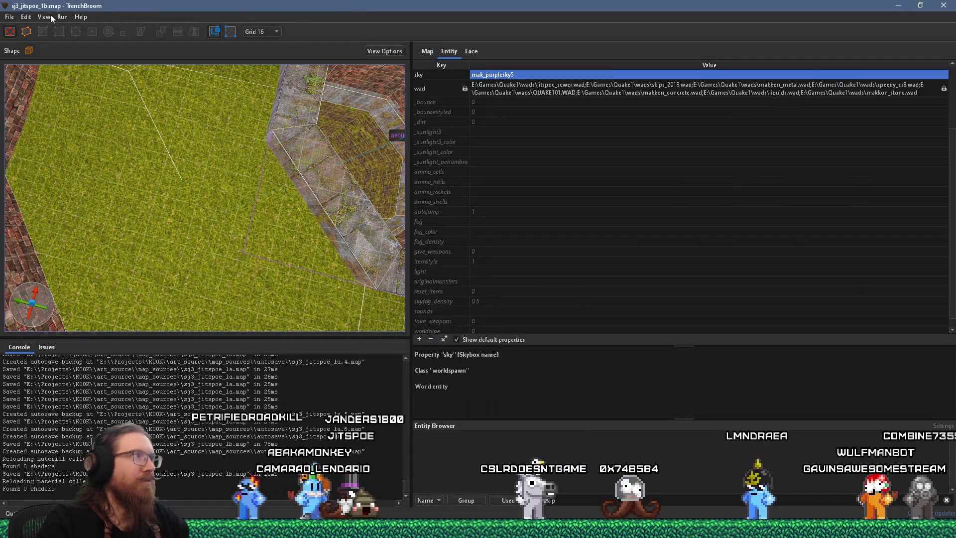
Orbit and zoom the 3D view to frame the octagonal func_group pit
click(25, 16)
click(26, 17)
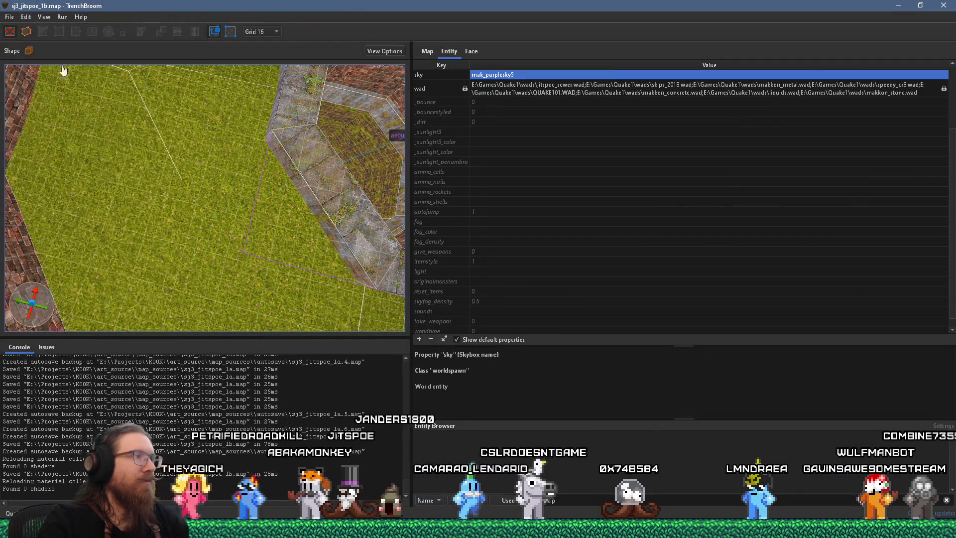
scroll(215, 223, up, 5)
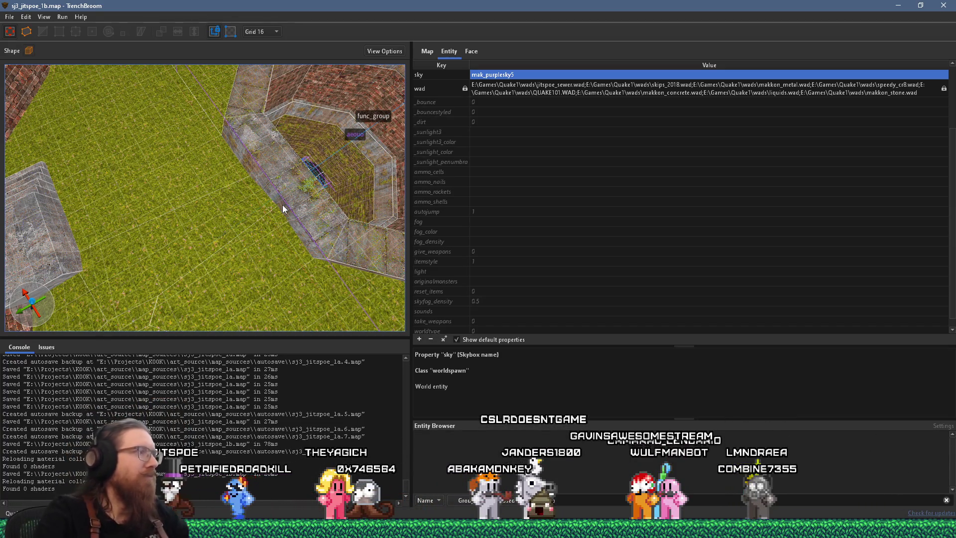
mouse_move(282, 204)
mouse_down()
mouse_move(326, 210)
mouse_move(284, 205)
mouse_move(278, 179)
mouse_move(198, 216)
mouse_up()
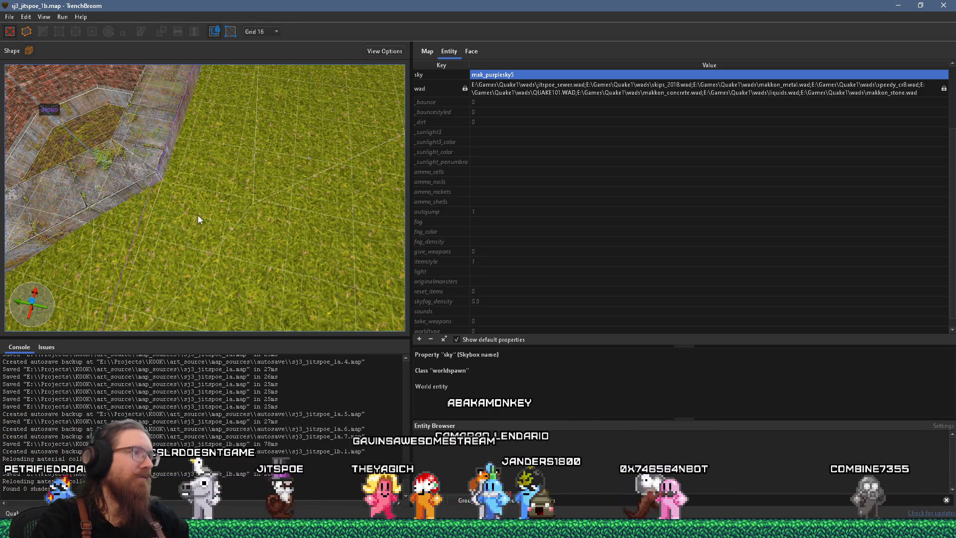
mouse_move(199, 215)
mouse_down()
mouse_move(324, 239)
mouse_move(259, 242)
mouse_move(258, 210)
mouse_move(244, 210)
mouse_move(367, 230)
mouse_move(312, 216)
mouse_up()
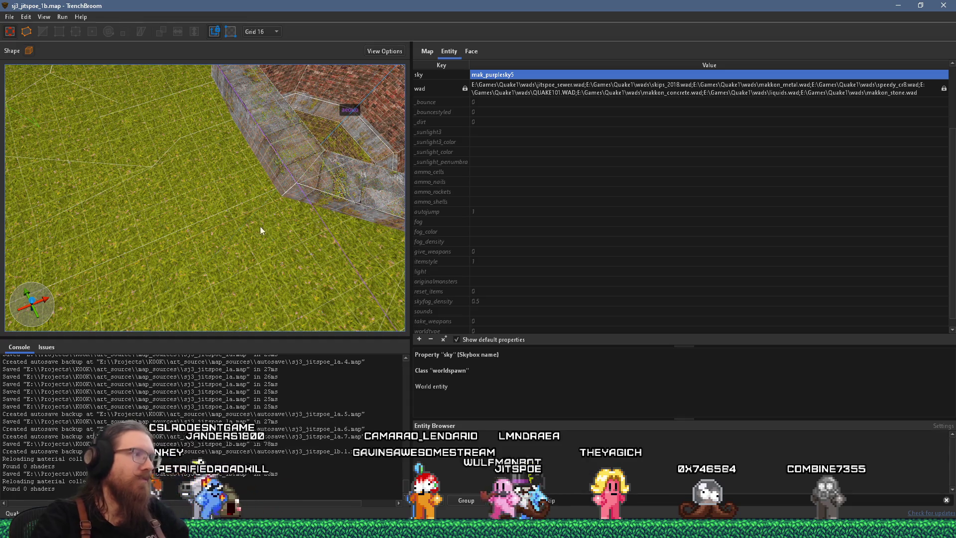
mouse_move(260, 226)
mouse_down()
mouse_move(276, 249)
mouse_move(296, 239)
mouse_up()
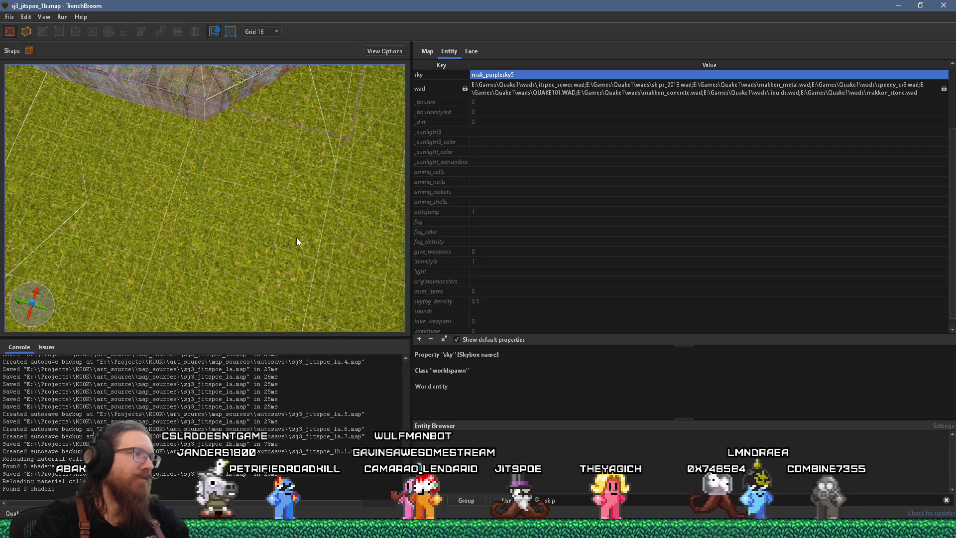
mouse_move(297, 237)
mouse_down()
mouse_move(308, 222)
mouse_move(327, 222)
mouse_up()
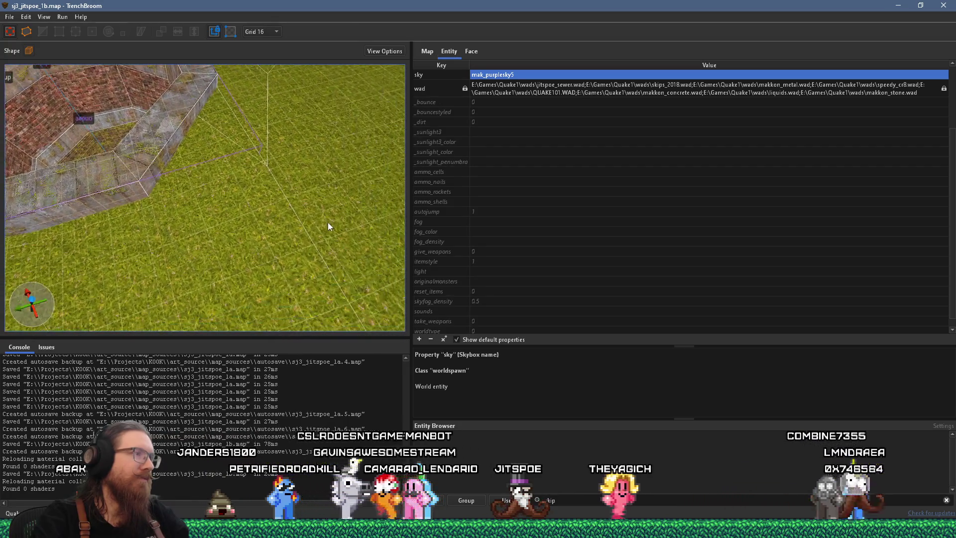
scroll(327, 222, down, 3)
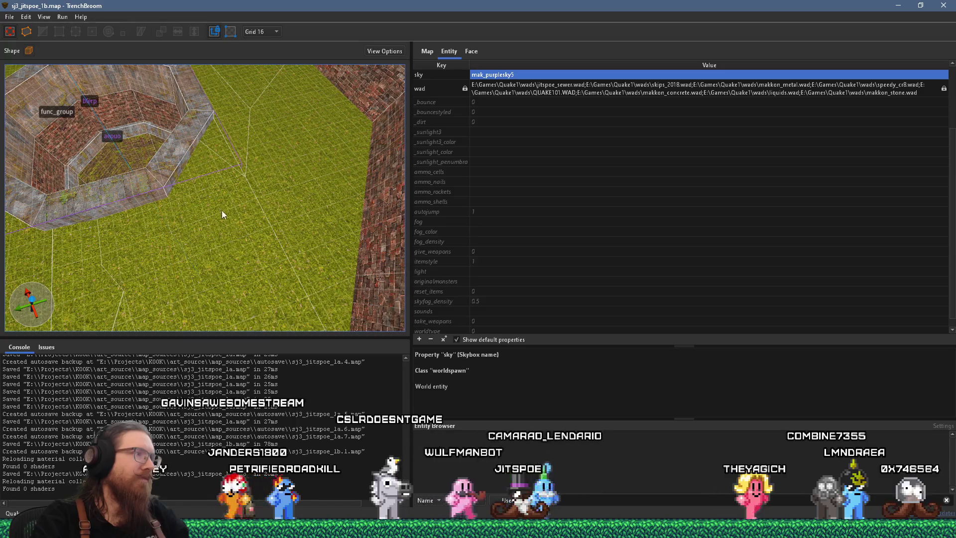
drag(222, 210, 326, 178)
Turn the view toward the brick walls, then open the alkaline dev compile settings
scroll(231, 210, up, 5)
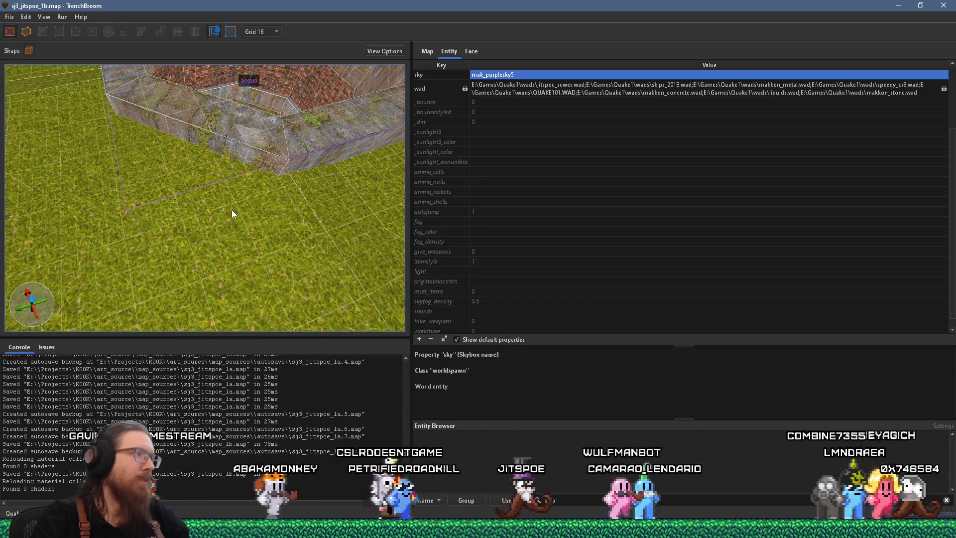
scroll(239, 199, down, 3)
scroll(189, 224, up, 10)
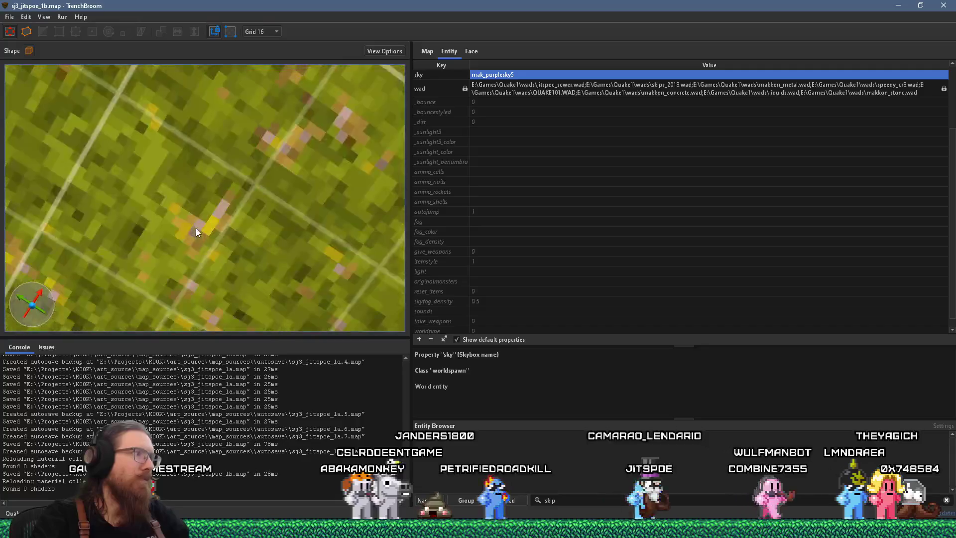
scroll(213, 185, down, 3)
mouse_move(214, 185)
mouse_down()
mouse_move(289, 205)
mouse_move(212, 183)
mouse_move(195, 209)
mouse_move(240, 220)
mouse_move(227, 218)
mouse_up()
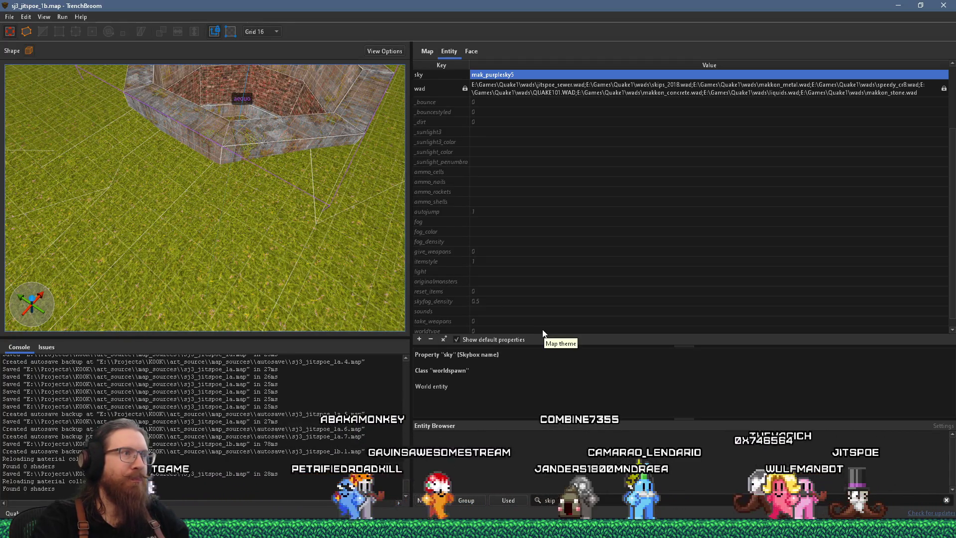
drag(304, 242, 236, 209)
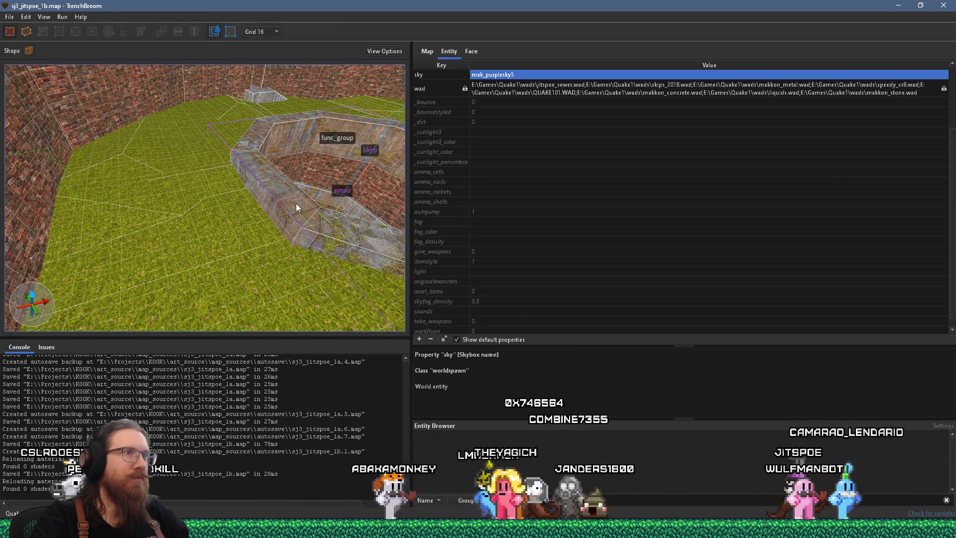
mouse_move(296, 203)
mouse_down()
mouse_move(267, 205)
mouse_move(268, 180)
mouse_move(241, 201)
mouse_move(362, 192)
mouse_move(64, 189)
mouse_move(192, 183)
mouse_up()
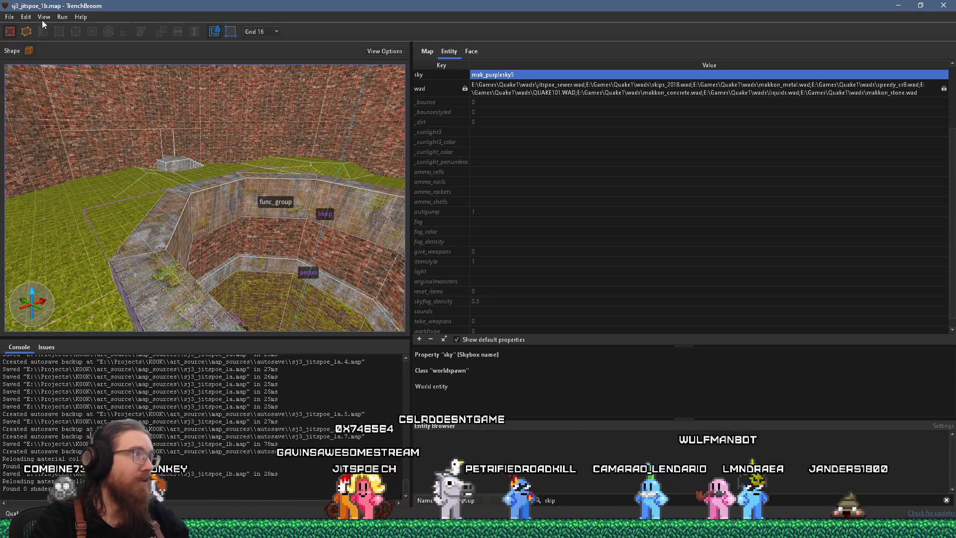
click(85, 28)
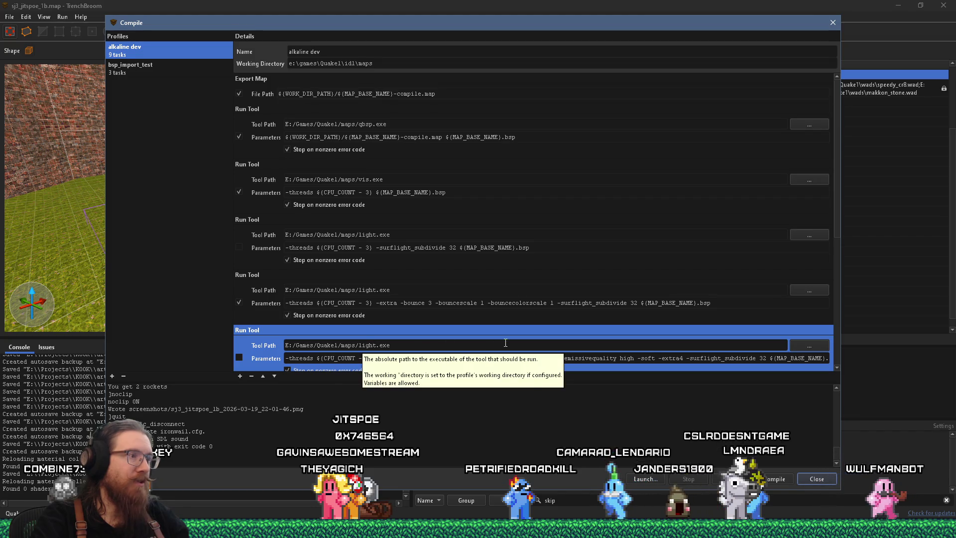
Open e:\games\quake1\ in a new window beside the ericw-tools archive window
key(alt+Tab)
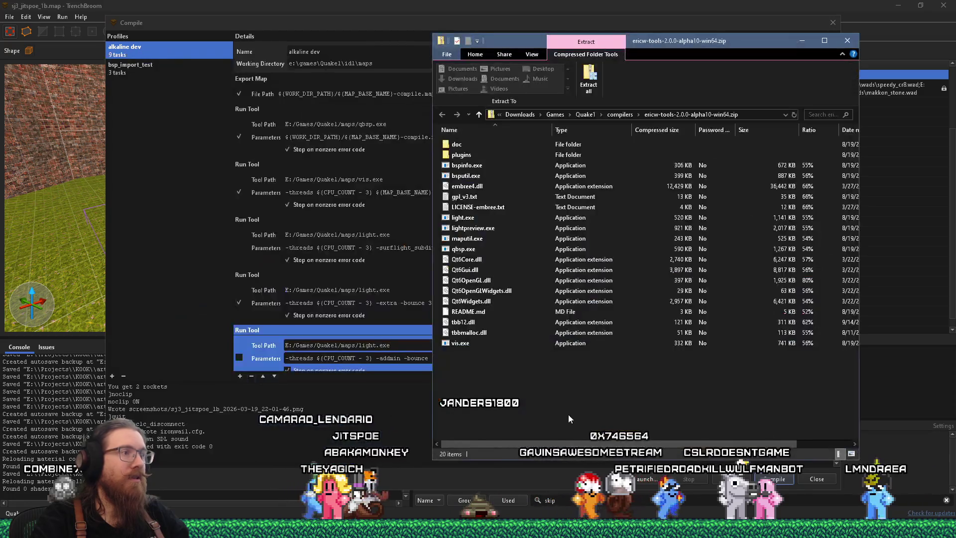
key(super+r)
text(e:\g)
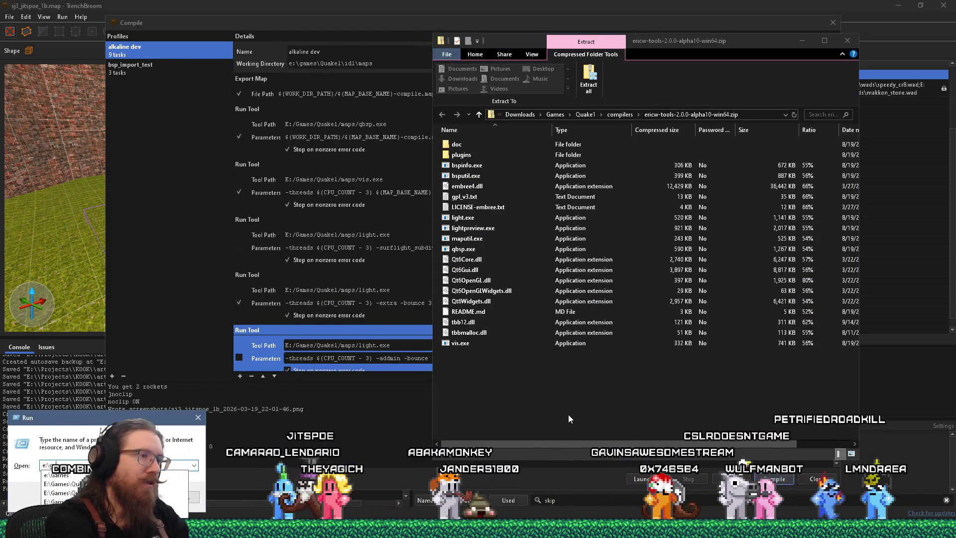
text(ames\quake1\)
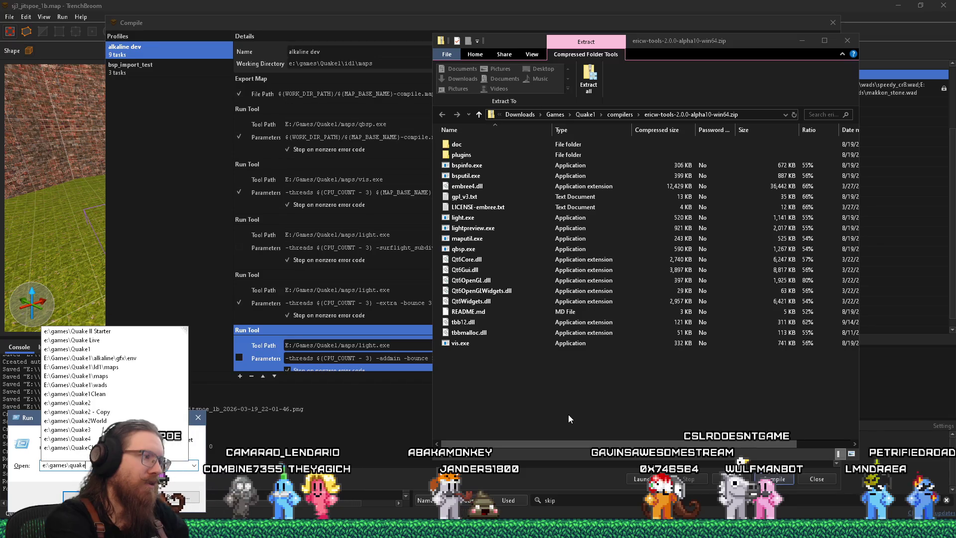
key(Return)
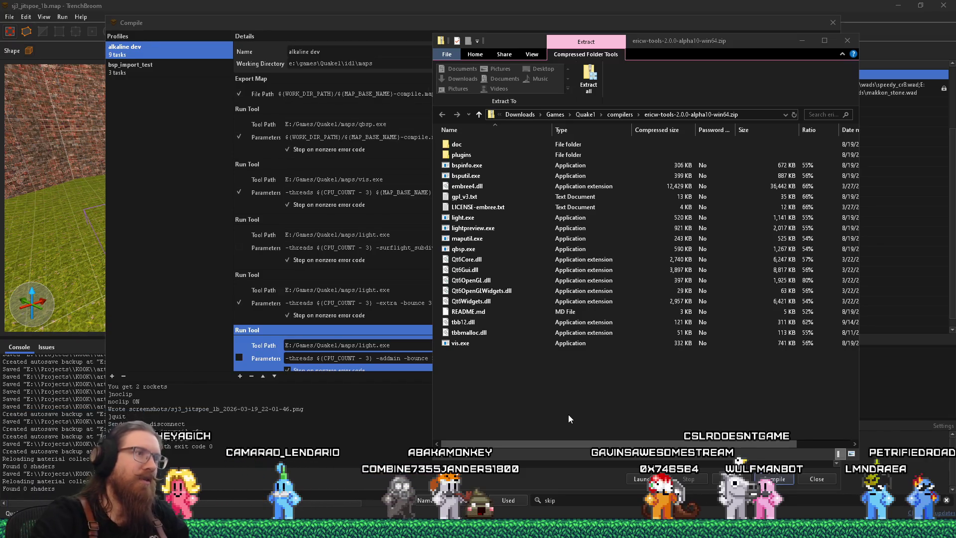
drag(540, 58, 665, 49)
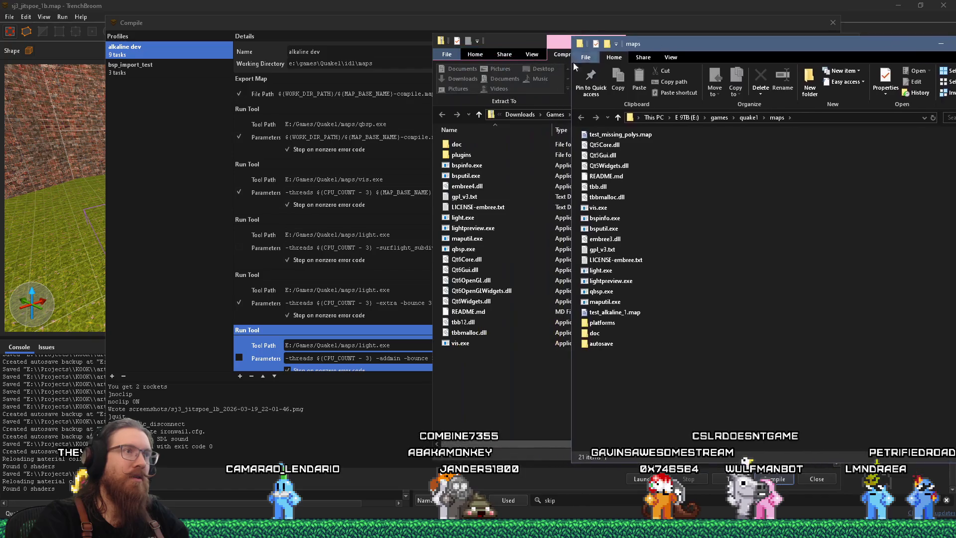
drag(520, 42, 207, 31)
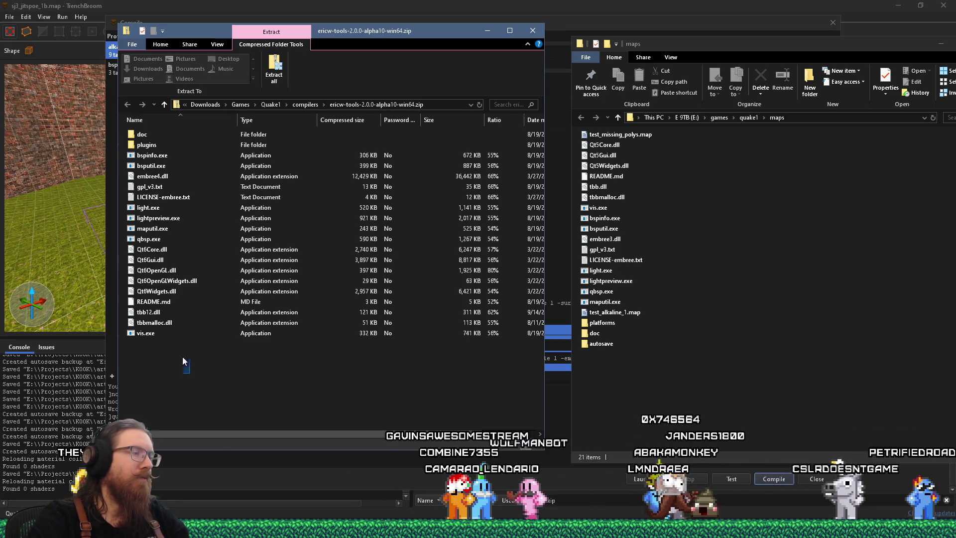
Select all 20 archive items, delete the autosave folder from maps, and select the maps contents
drag(190, 373, 121, 121)
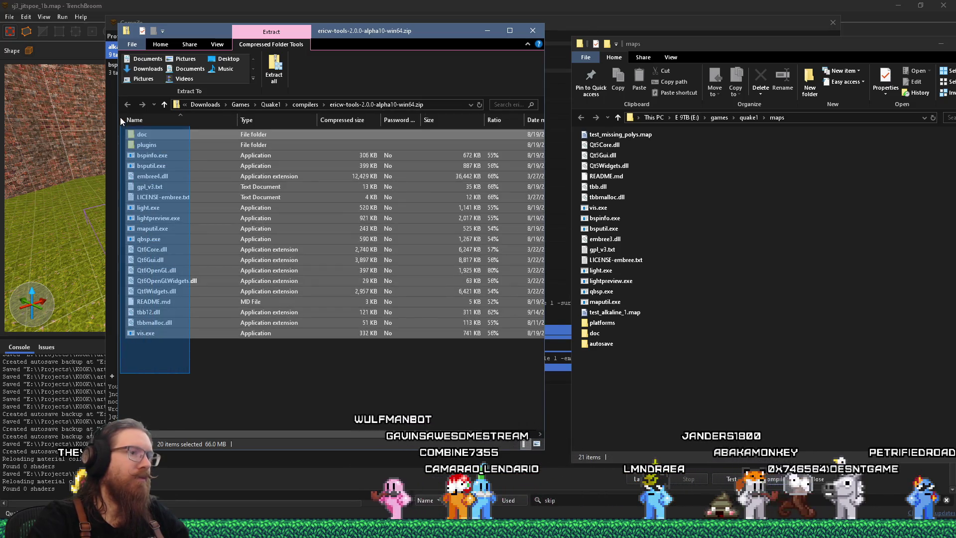
drag(121, 117, 120, 117)
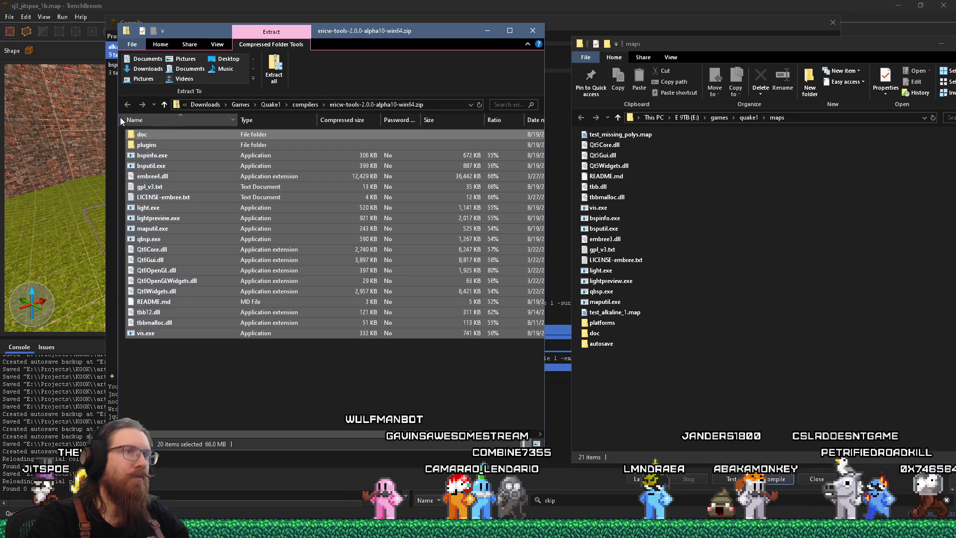
double_click(611, 343)
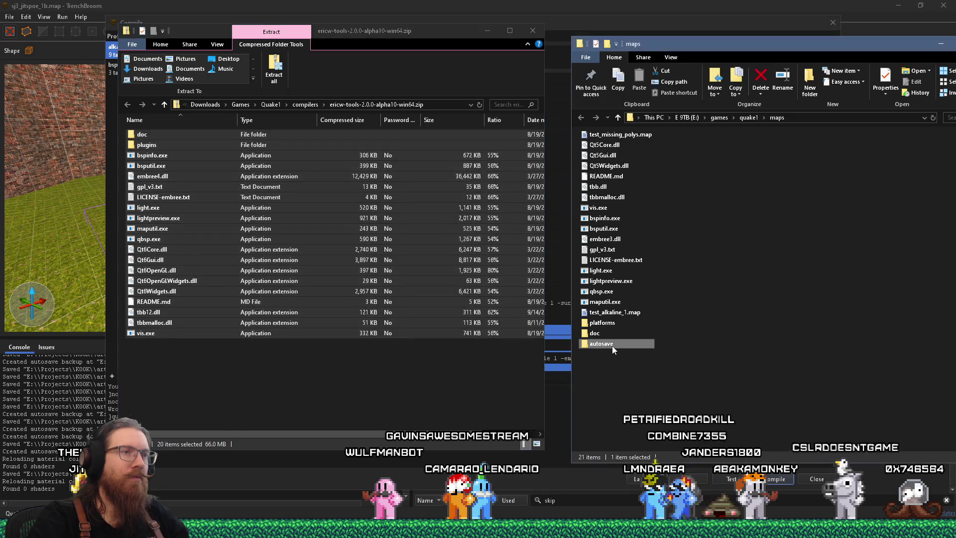
click(618, 117)
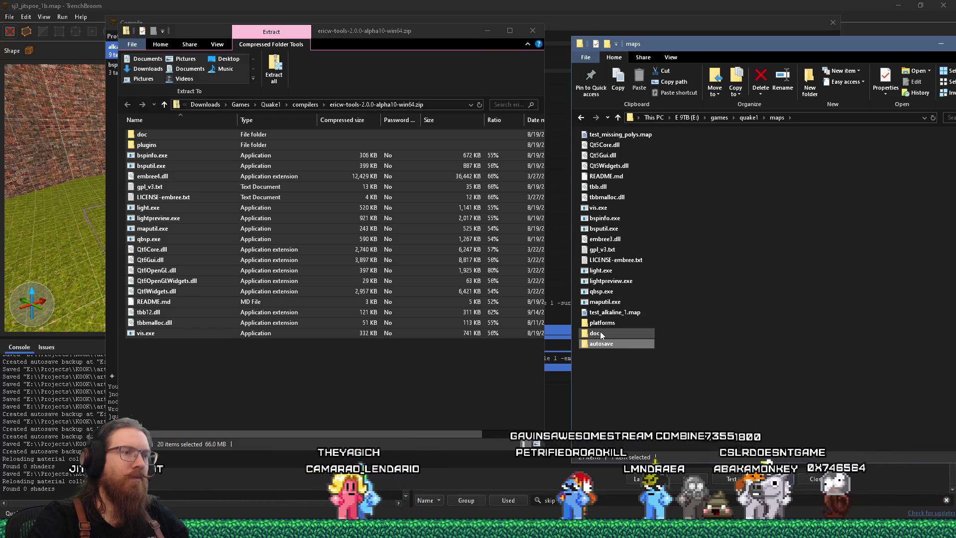
right_click(606, 343)
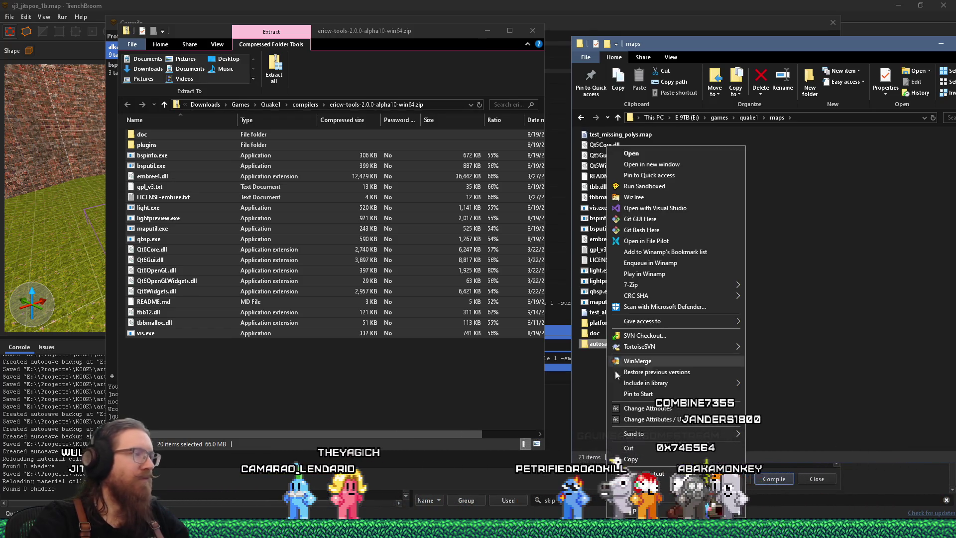
click(642, 484)
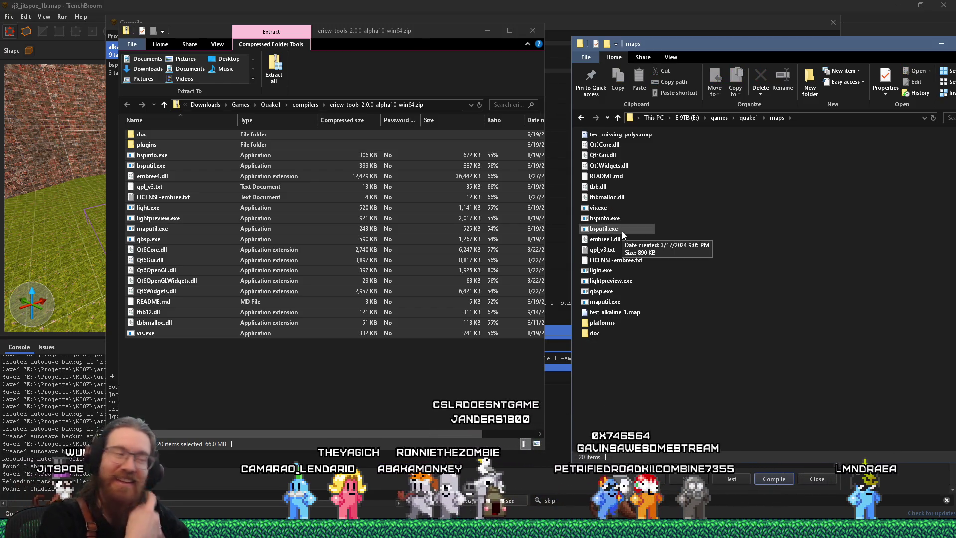
drag(636, 360, 581, 128)
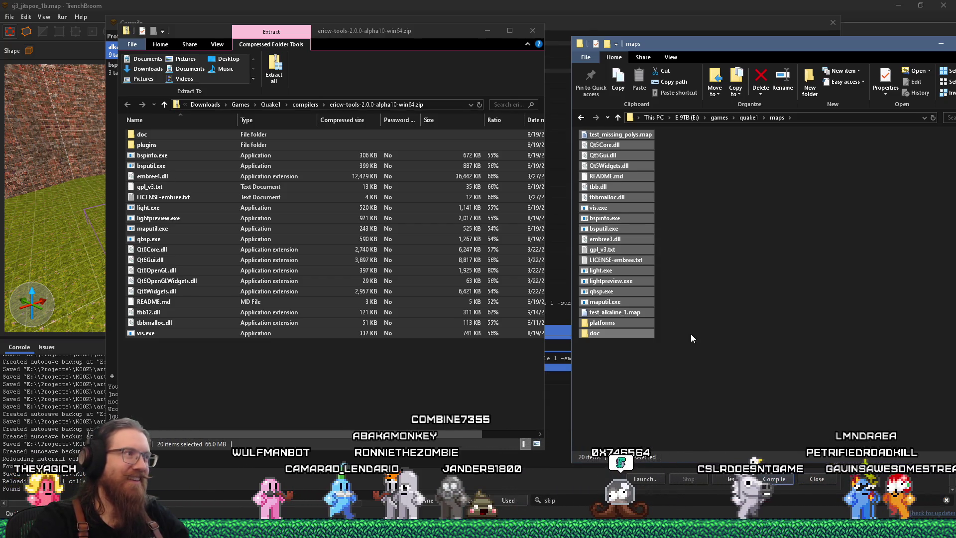
right_click(645, 367)
Create a folder named old in maps and move all the old compiler files into it
mouse_move(684, 350)
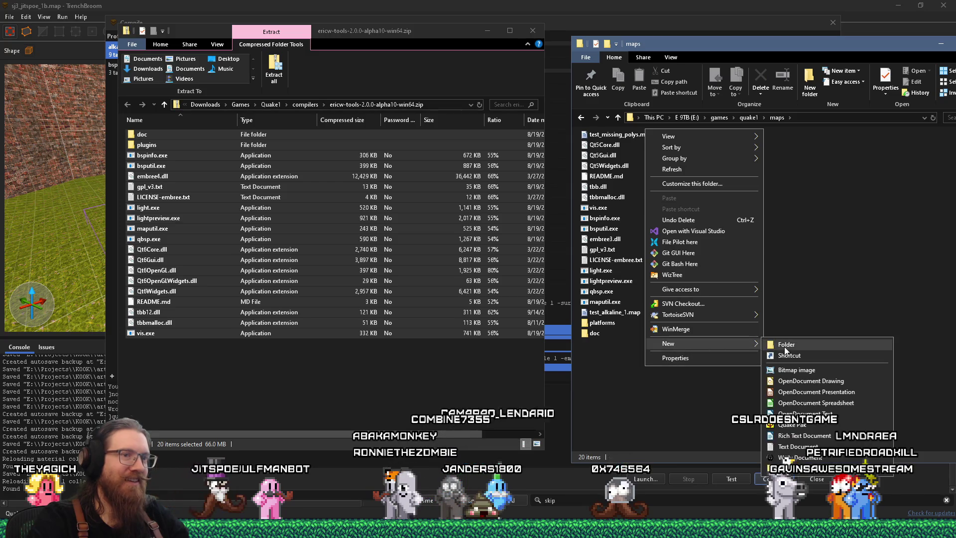
click(796, 342)
text(o)
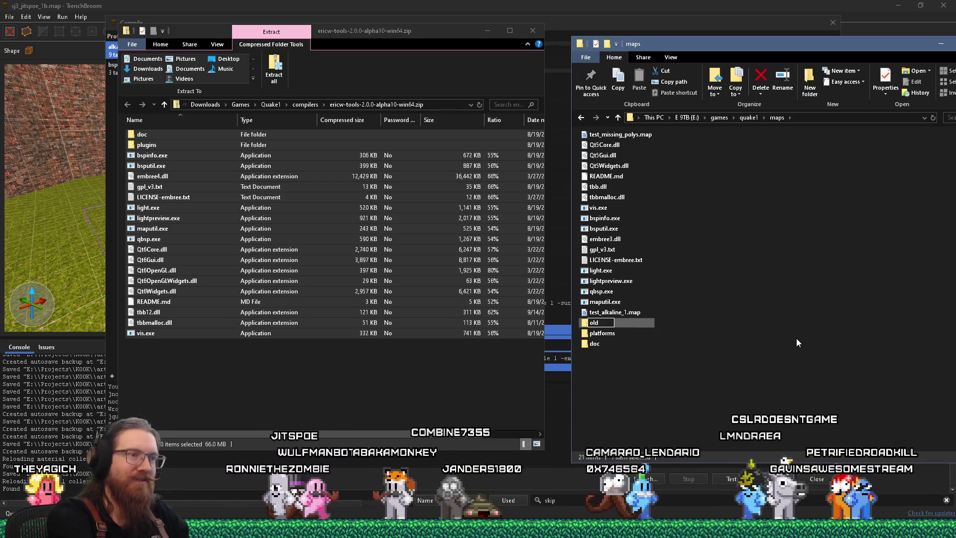
text(ld)
key(Return)
key(ctrl+a)
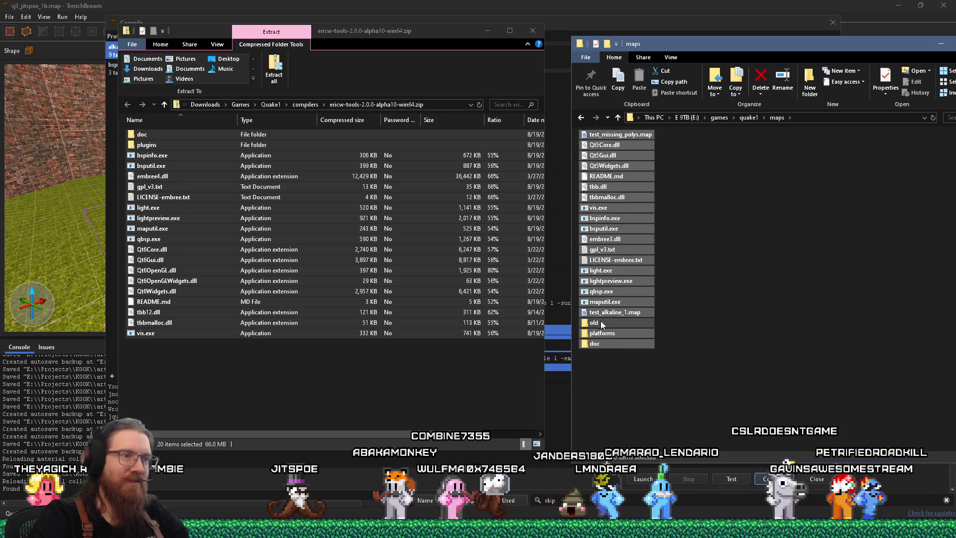
mouse_move(605, 311)
mouse_down()
mouse_move(601, 320)
mouse_move(608, 304)
mouse_up()
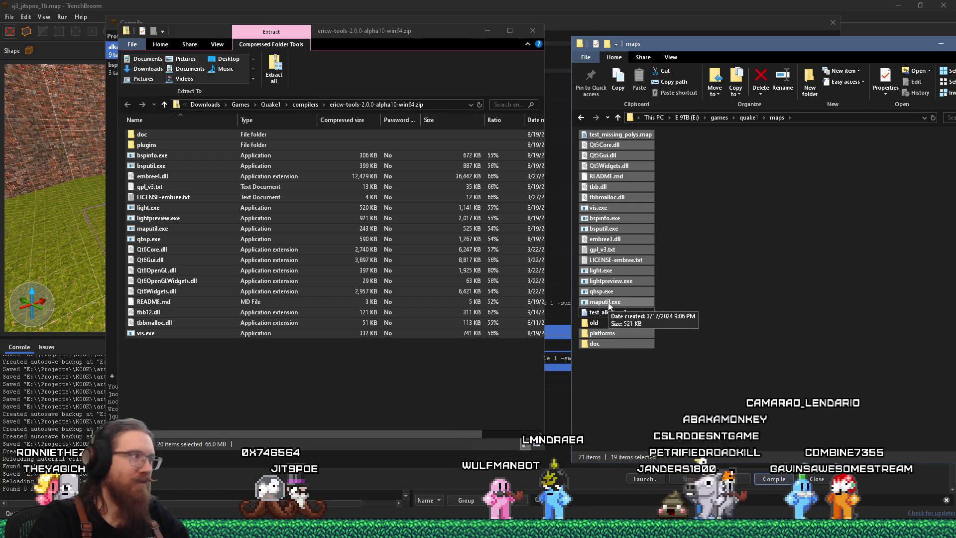
drag(601, 305, 592, 322)
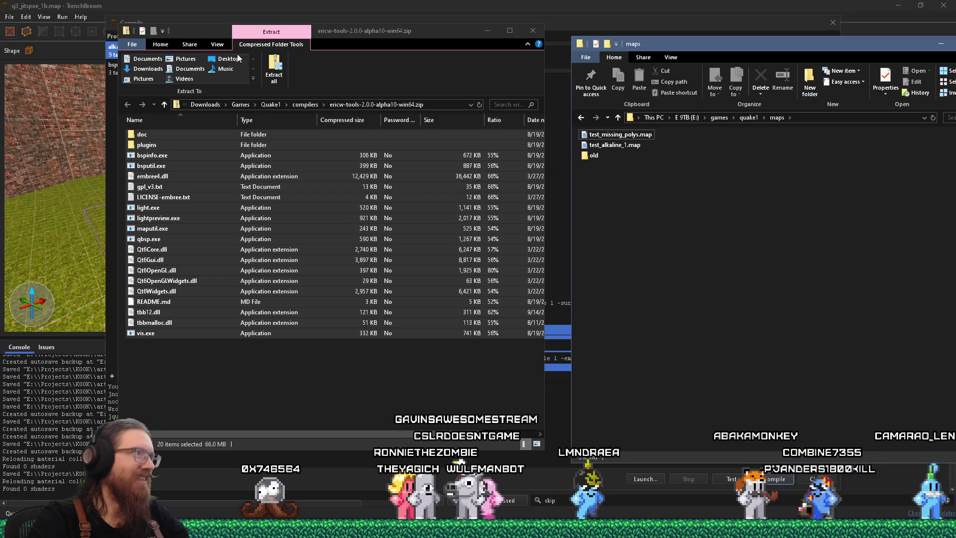
Copy the ericw-tools archive contents into maps, then return to TrenchBroom and close the compile settings
drag(366, 36, 348, 23)
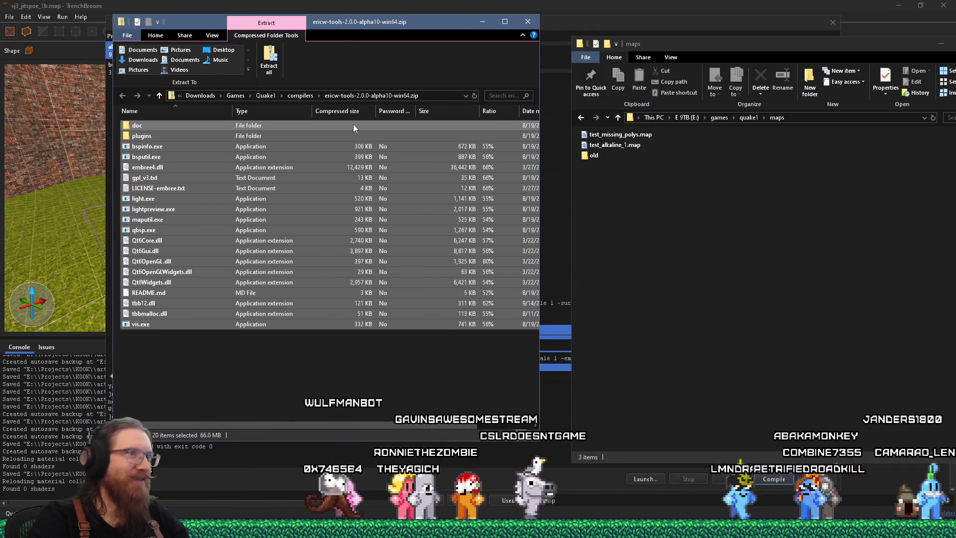
mouse_move(165, 126)
mouse_down()
mouse_move(607, 258)
mouse_move(647, 253)
mouse_up()
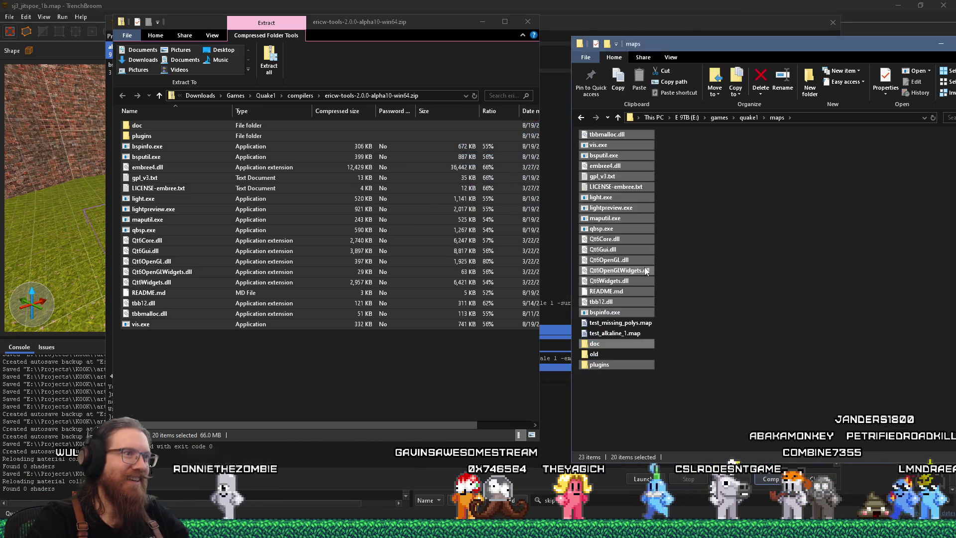
click(721, 268)
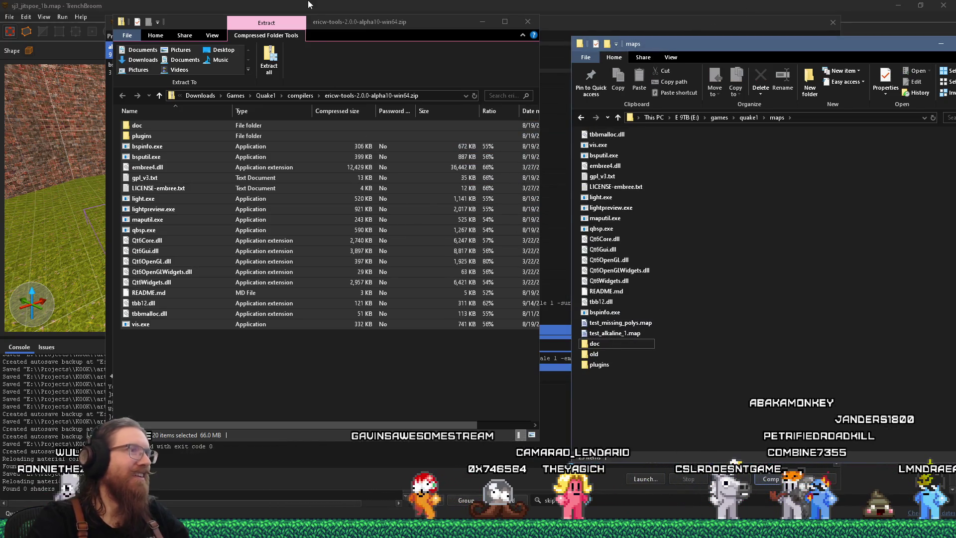
click(475, 4)
click(832, 23)
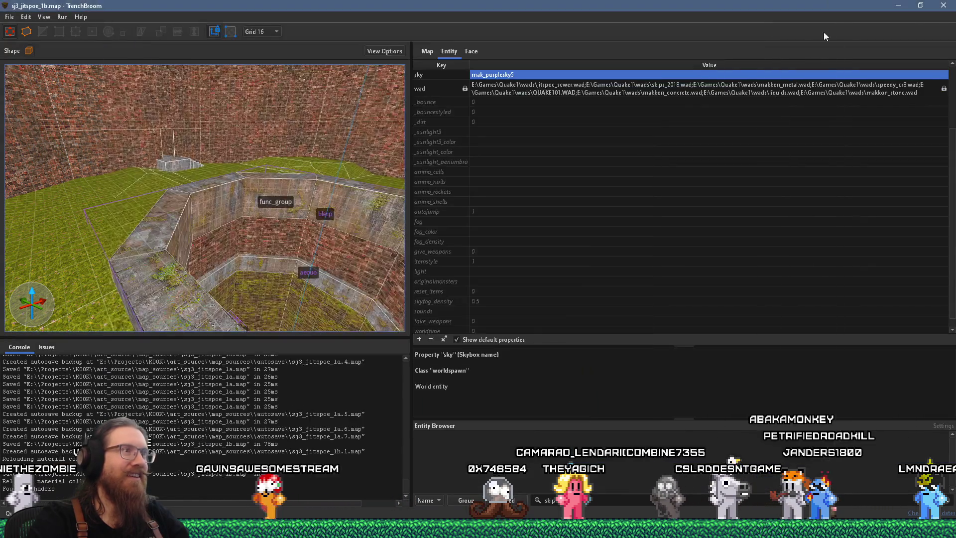
Fly the camera across the brick walls and through the green slime tunnel to the grate
click(67, 17)
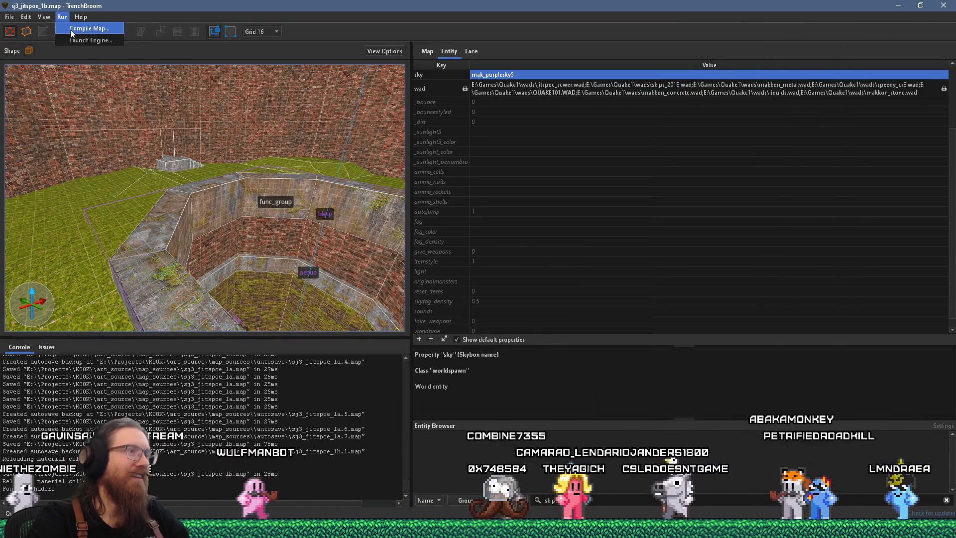
key(s)
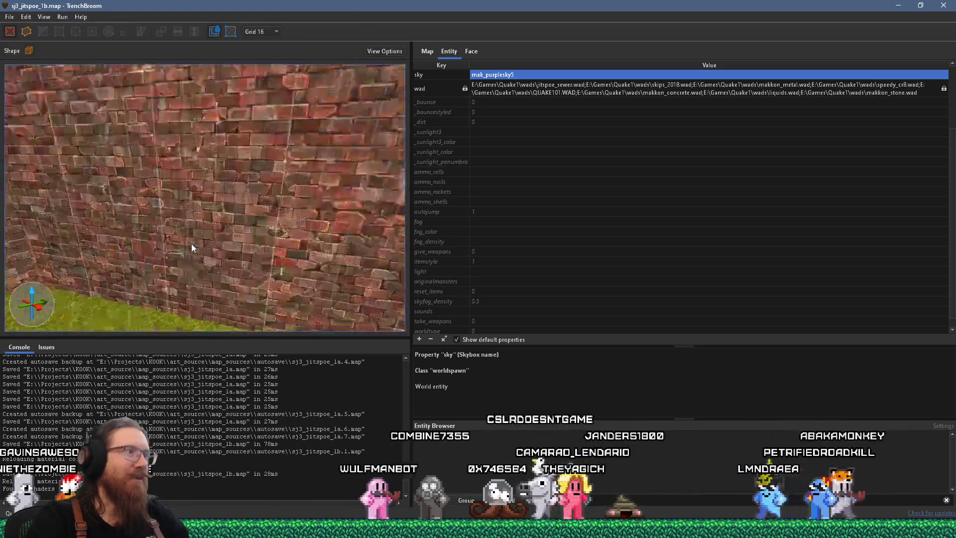
key(s)
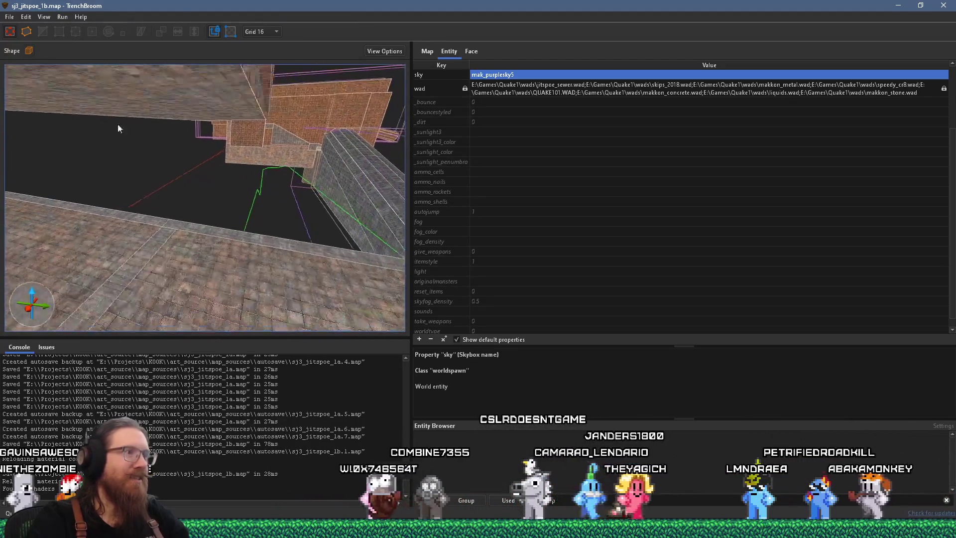
key(w)
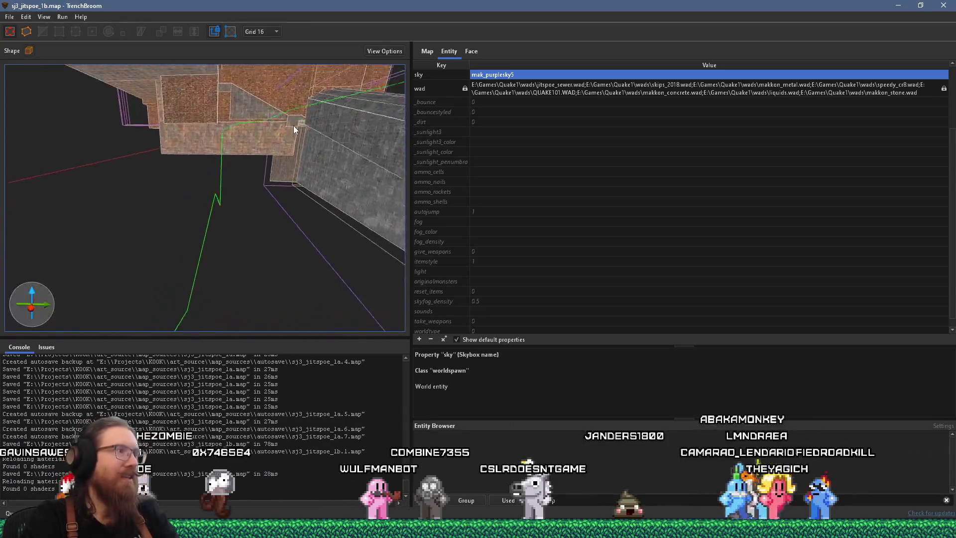
key(w)
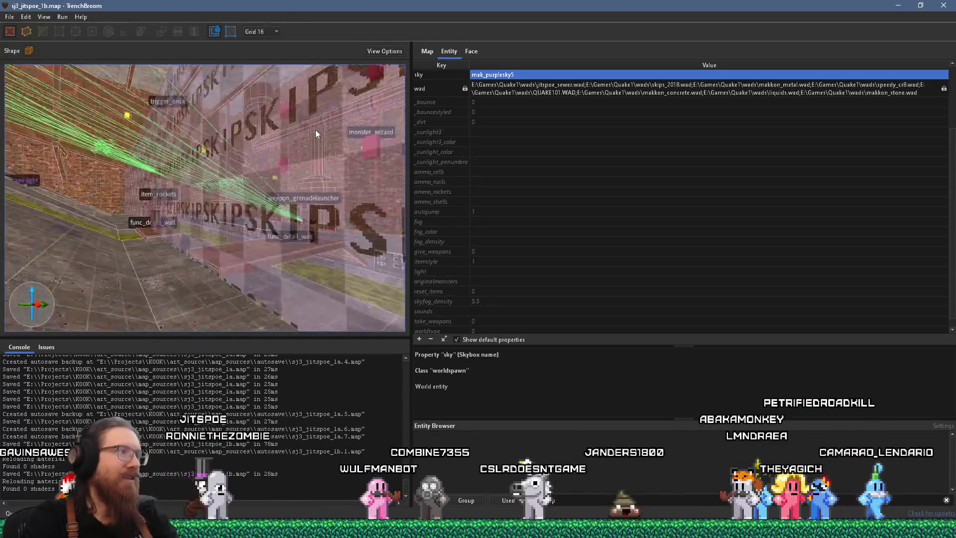
key(w)
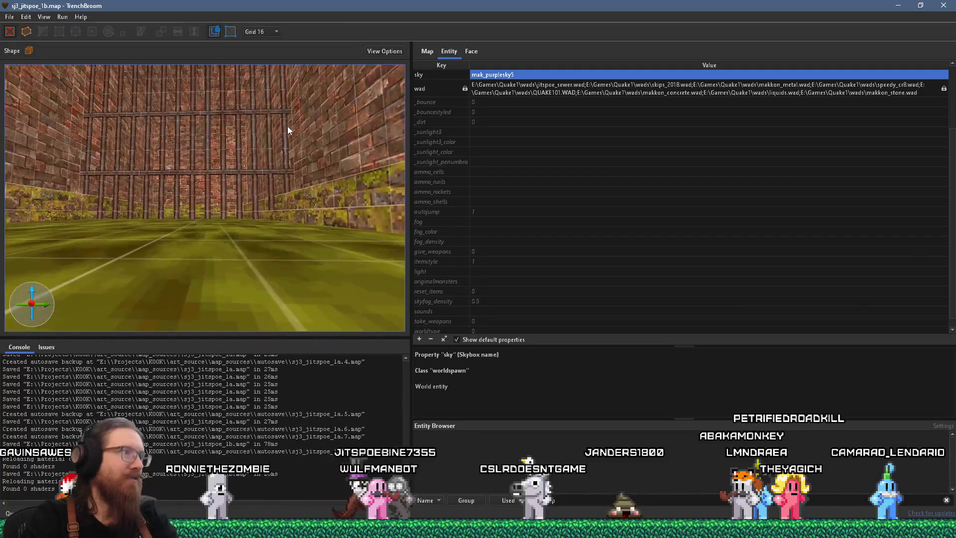
Change the bar grate's classname from func_wall to func_detail_fence, then deselect it
click(264, 132)
right_click(264, 132)
mouse_move(328, 312)
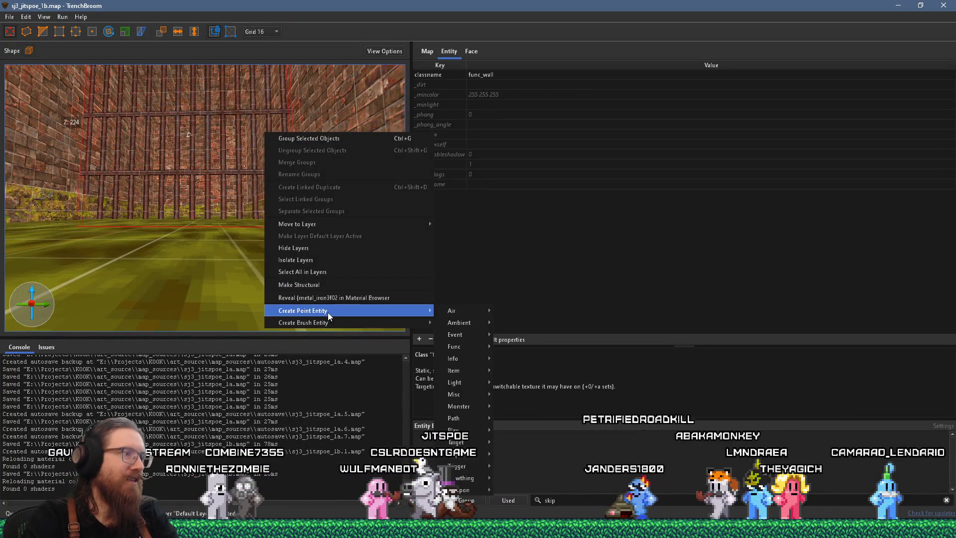
click(453, 52)
double_click(498, 74)
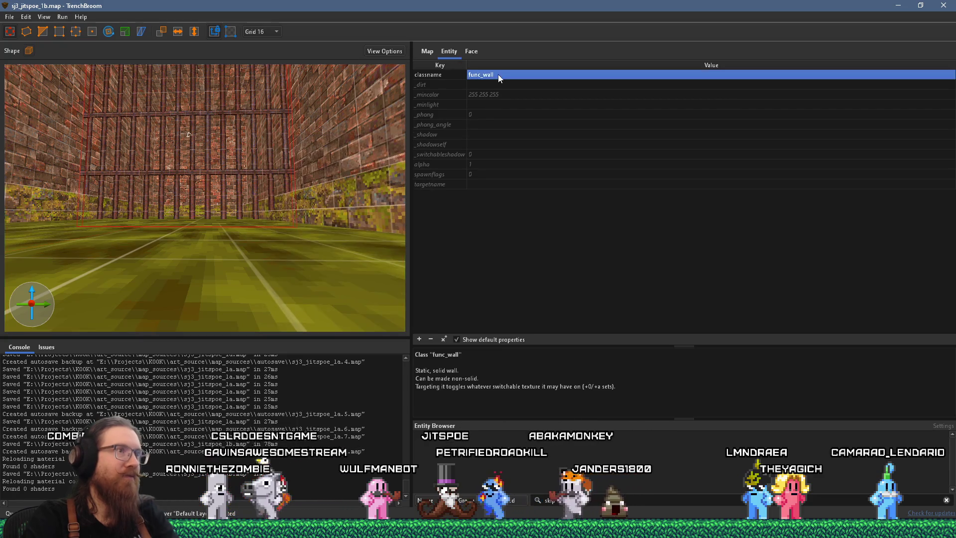
text(func_detail_)
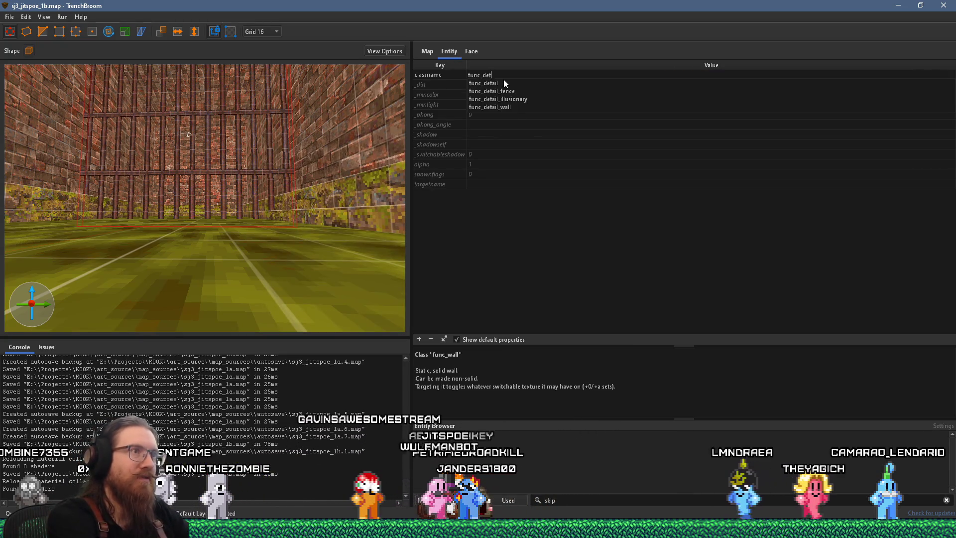
click(504, 83)
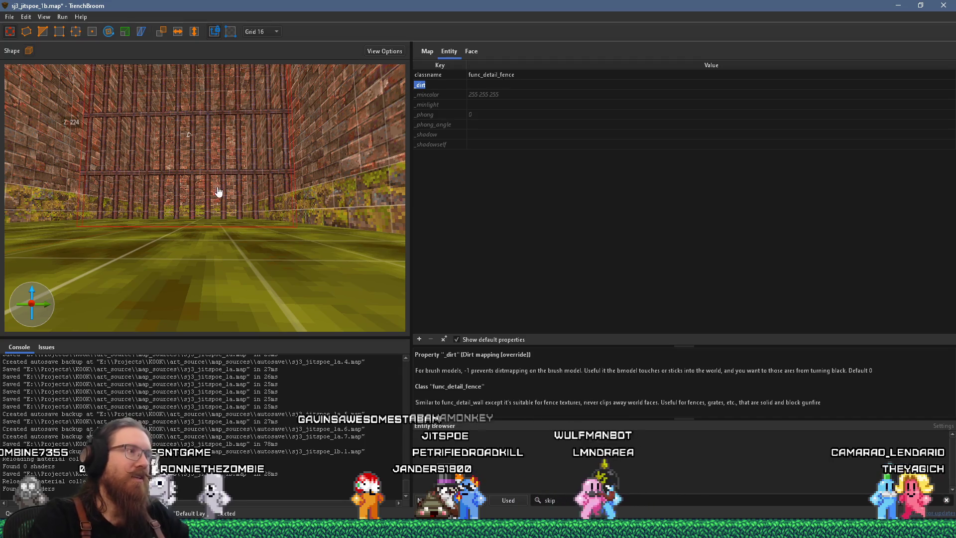
scroll(238, 297, up, 3)
key(Escape)
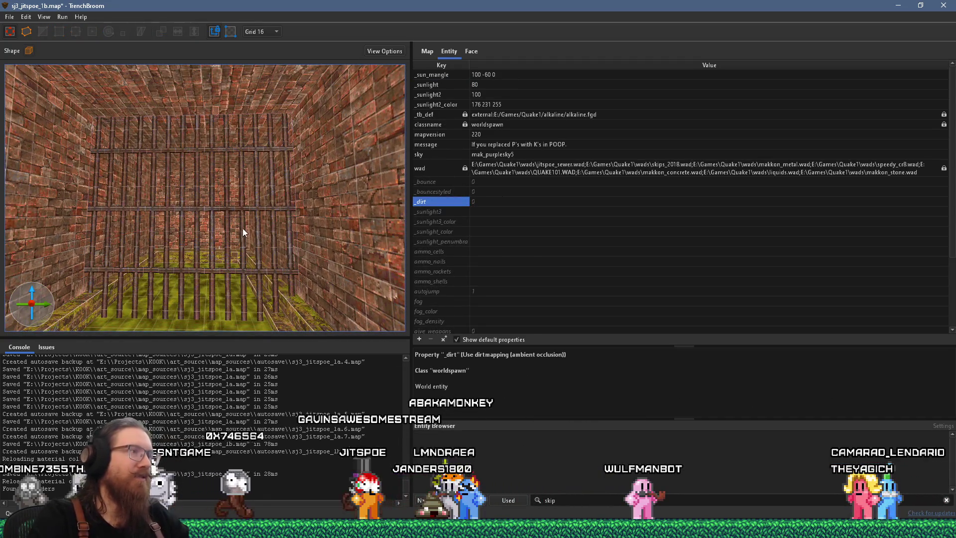
click(15, 17)
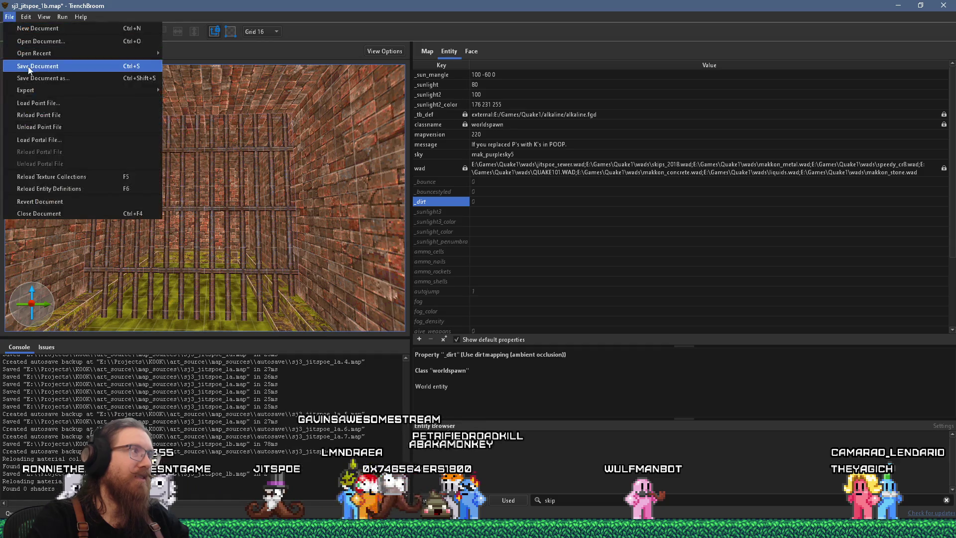
Save sj3_jitspoe_1b.map, compile it with the alkaline dev profile, and enlarge the compile log
click(30, 64)
click(70, 28)
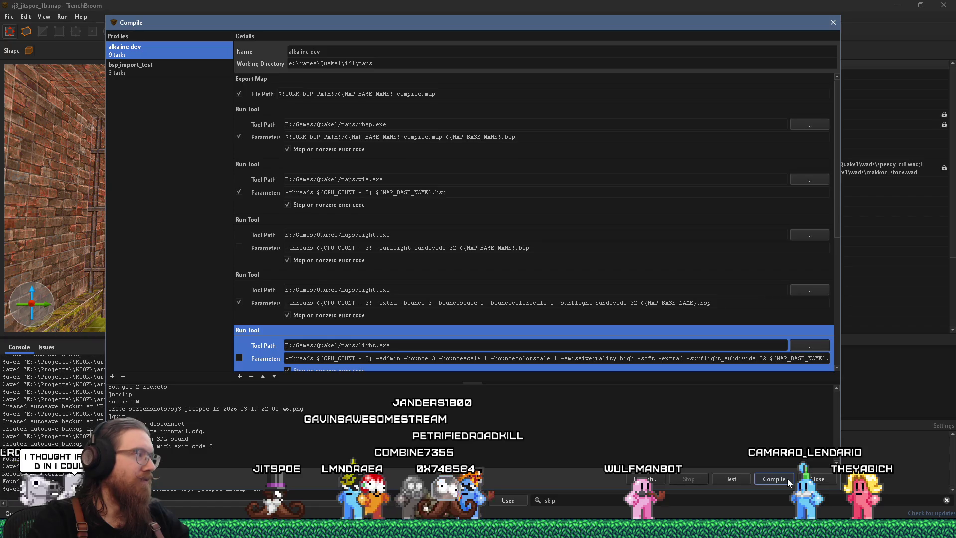
click(787, 479)
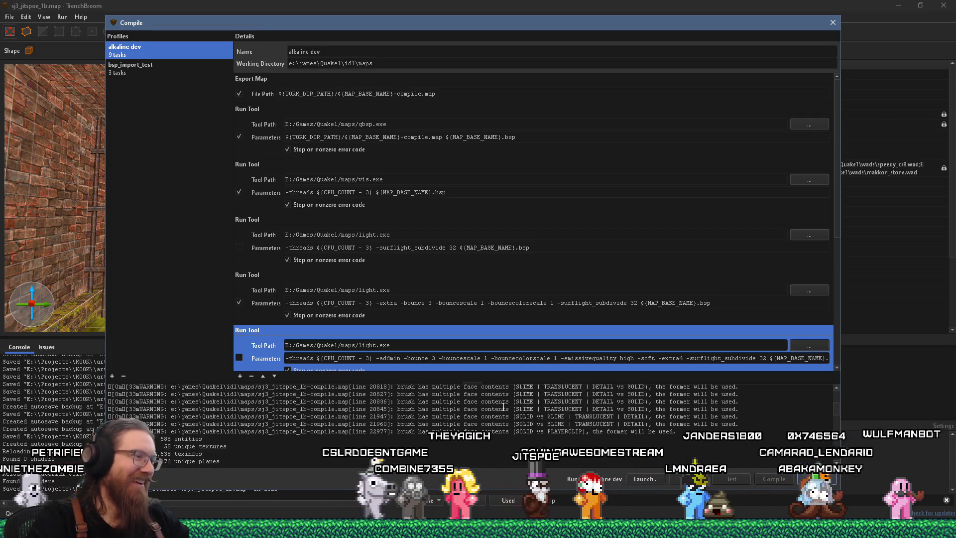
scroll(504, 407, up, 15)
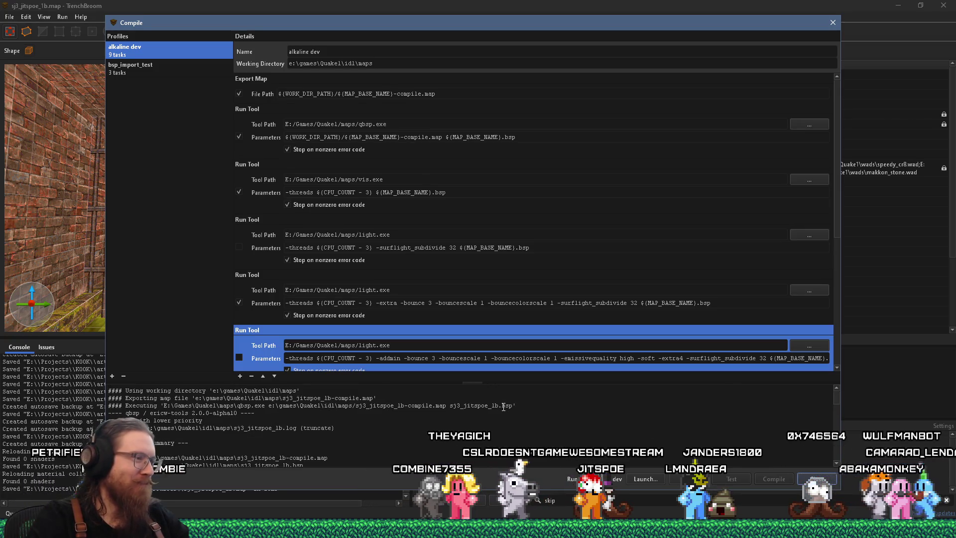
scroll(504, 407, down, 5)
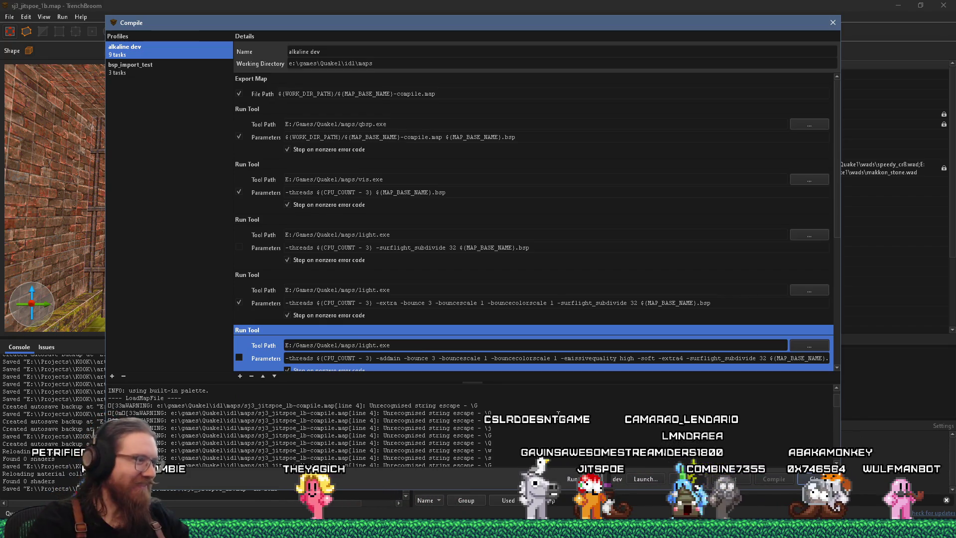
scroll(498, 405, up, 5)
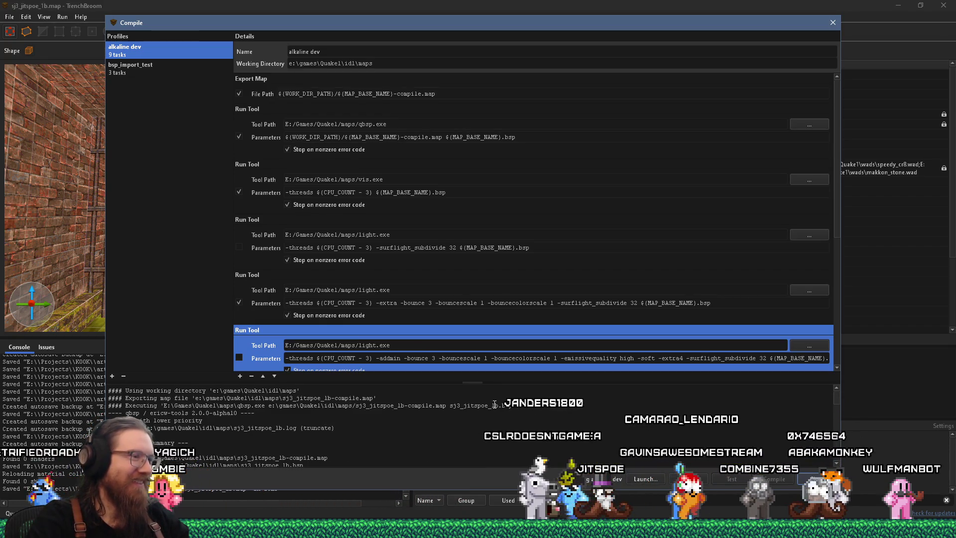
scroll(495, 404, down, 2)
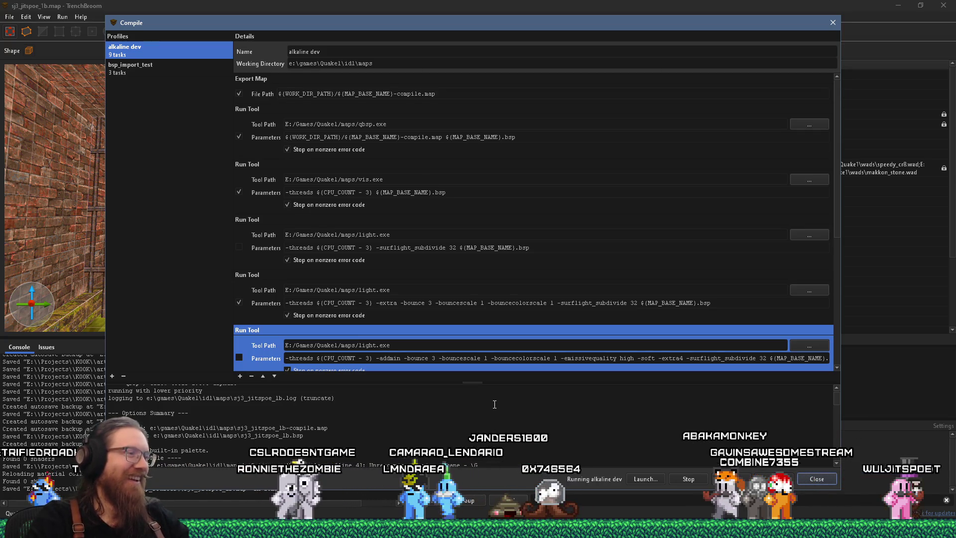
scroll(494, 404, down, 3)
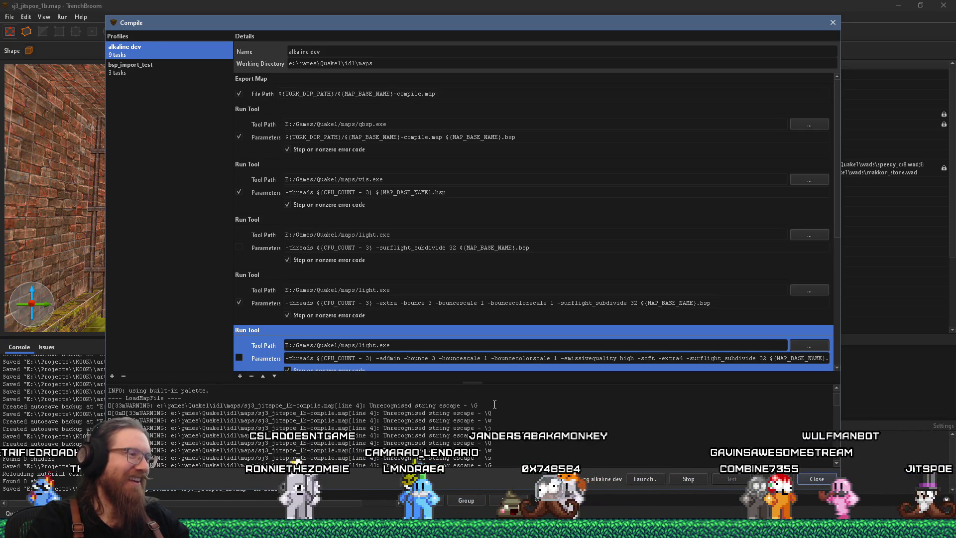
drag(495, 382, 512, 251)
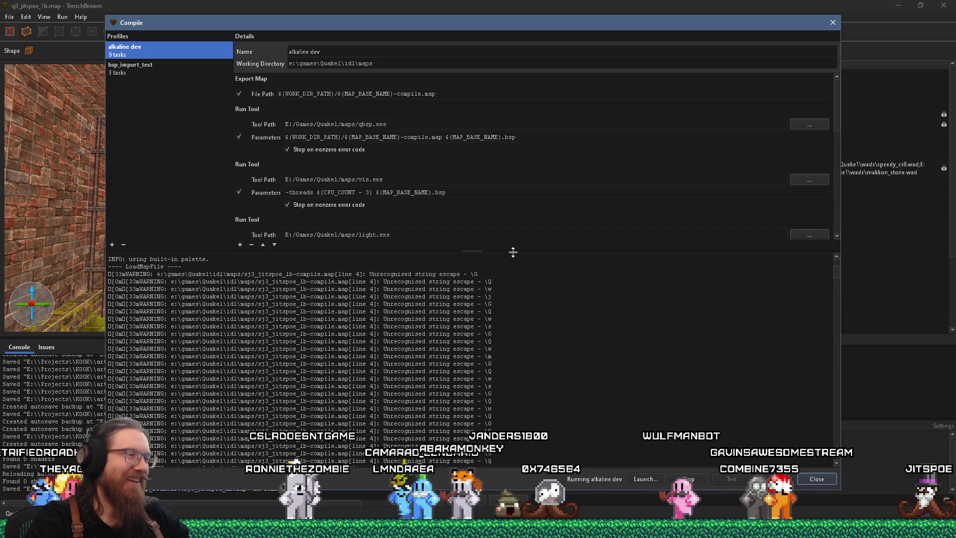
scroll(526, 281, up, 4)
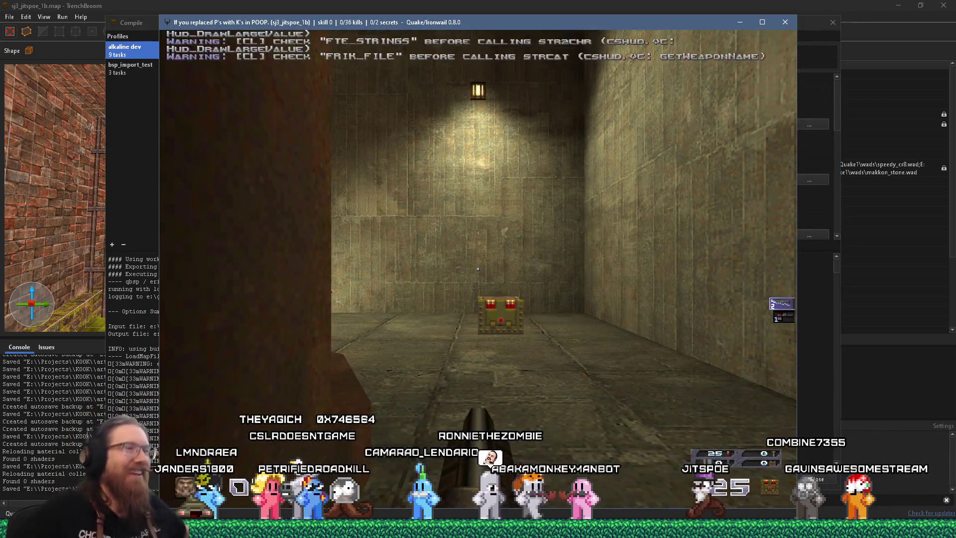
Enable noclip and fly through the walls toward the lit staircase and bridge
key(w)
key(grave)
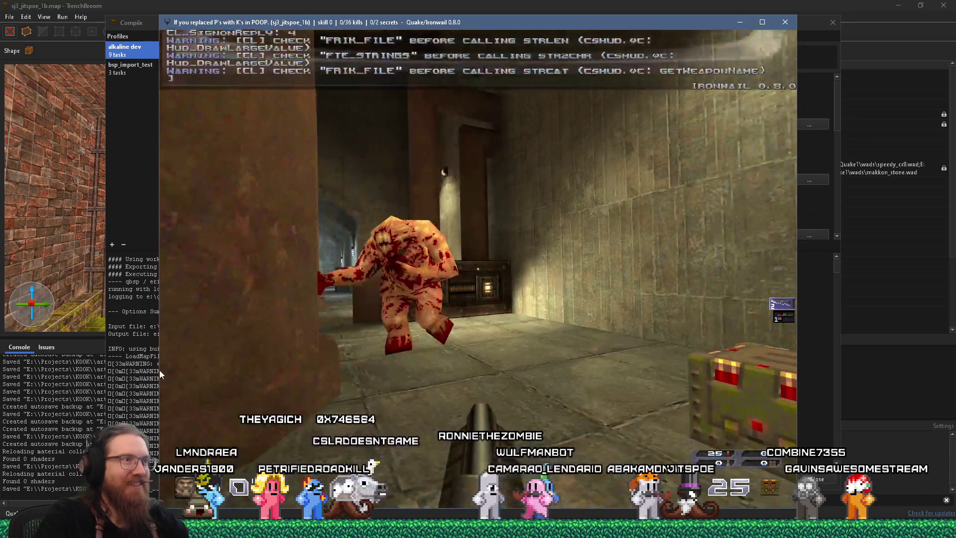
text(noclip)
key(Return)
key(grave)
key(w)
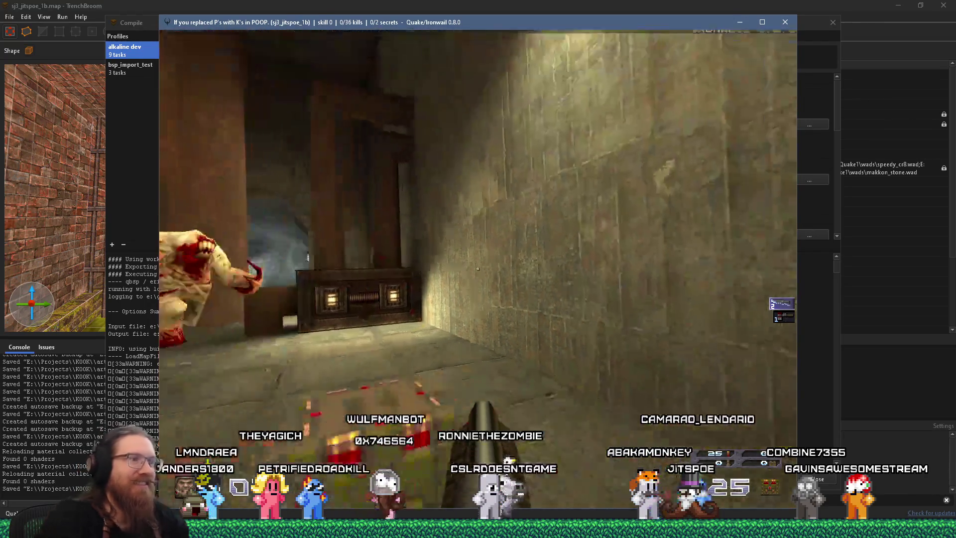
key(w)
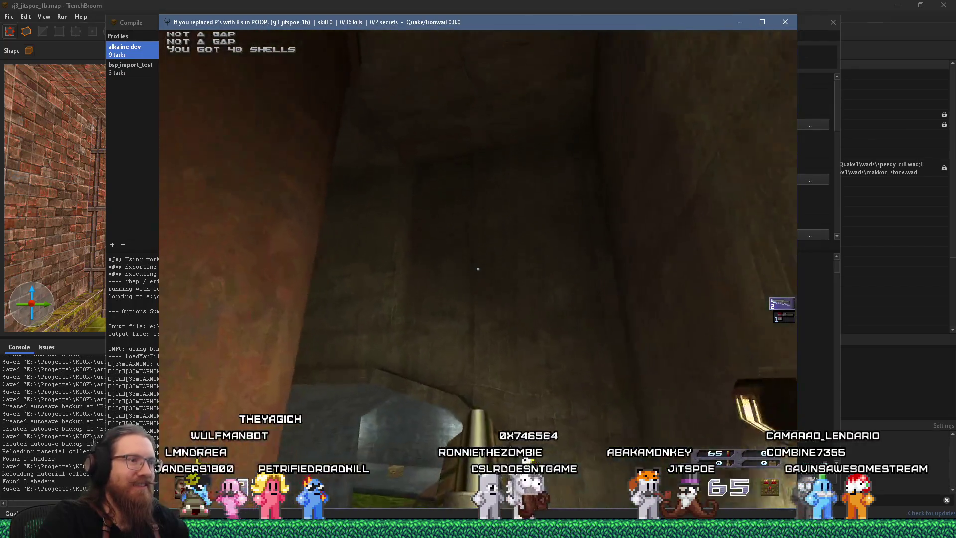
key(w)
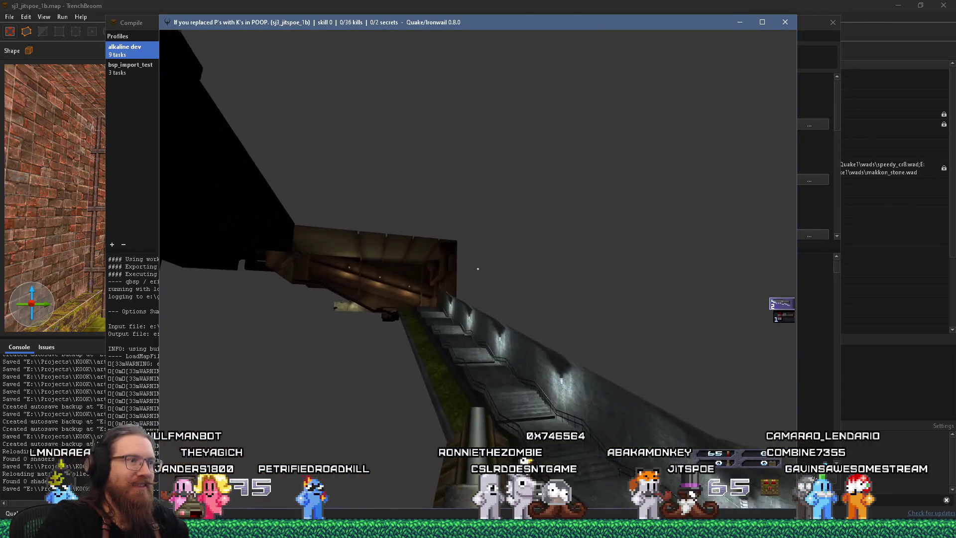
key(w)
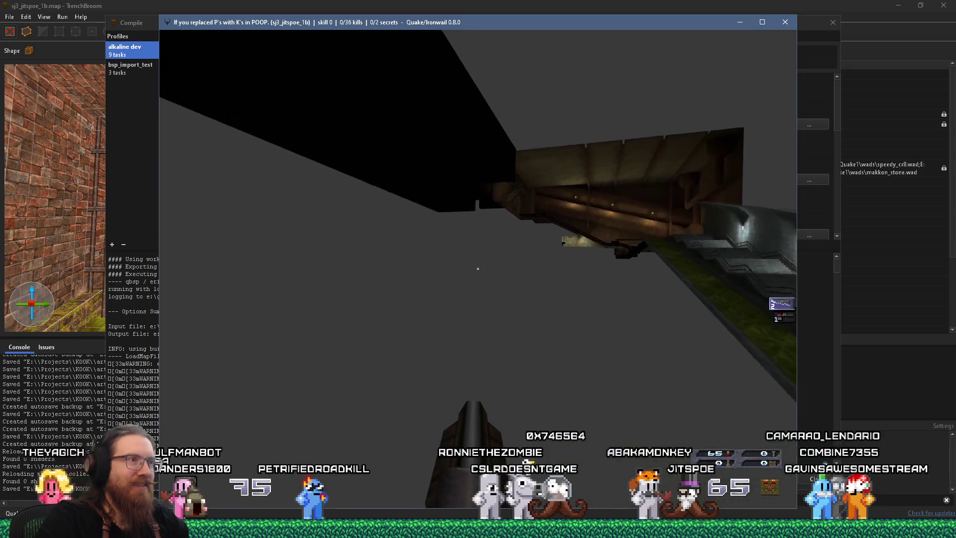
key(w)
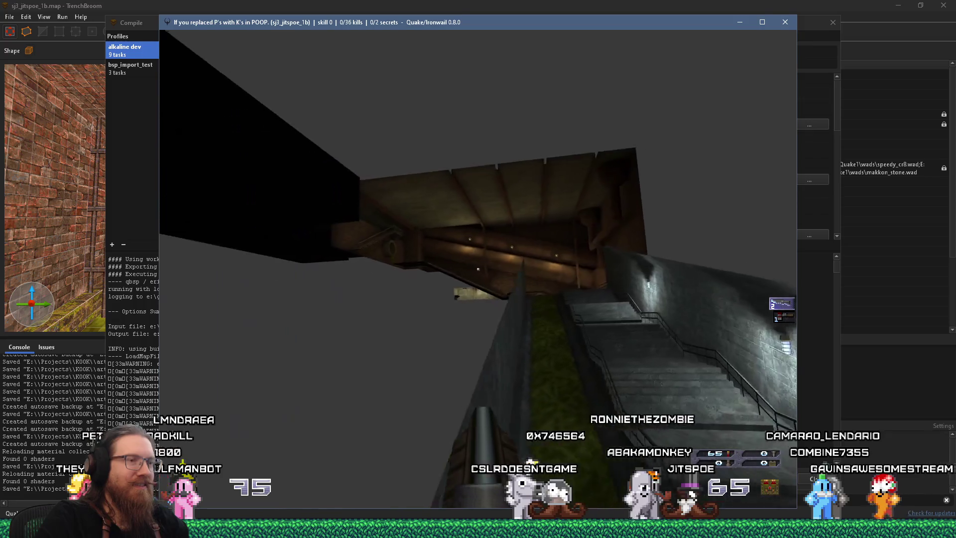
Pull back outside the level and frame the building, walkway and whole layout for a screenshot
key(w)
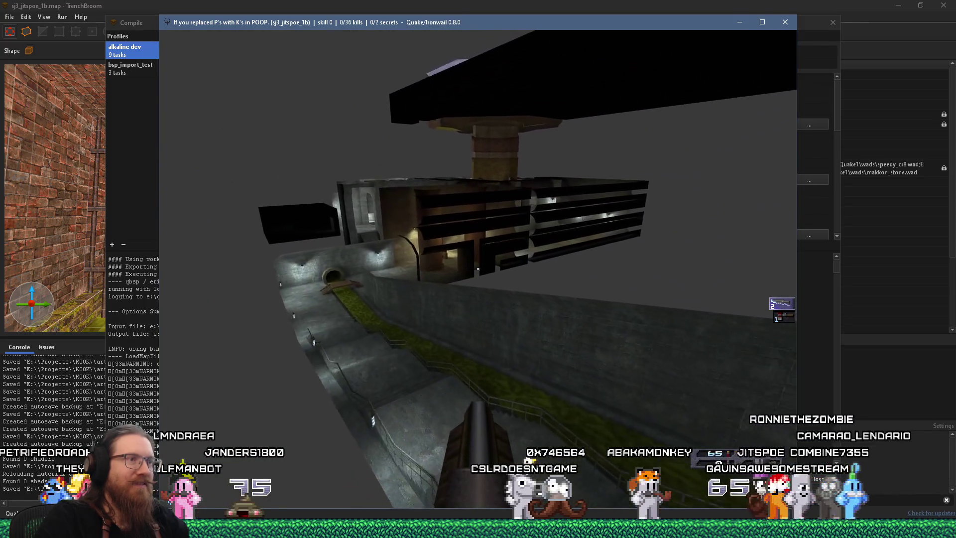
key(w)
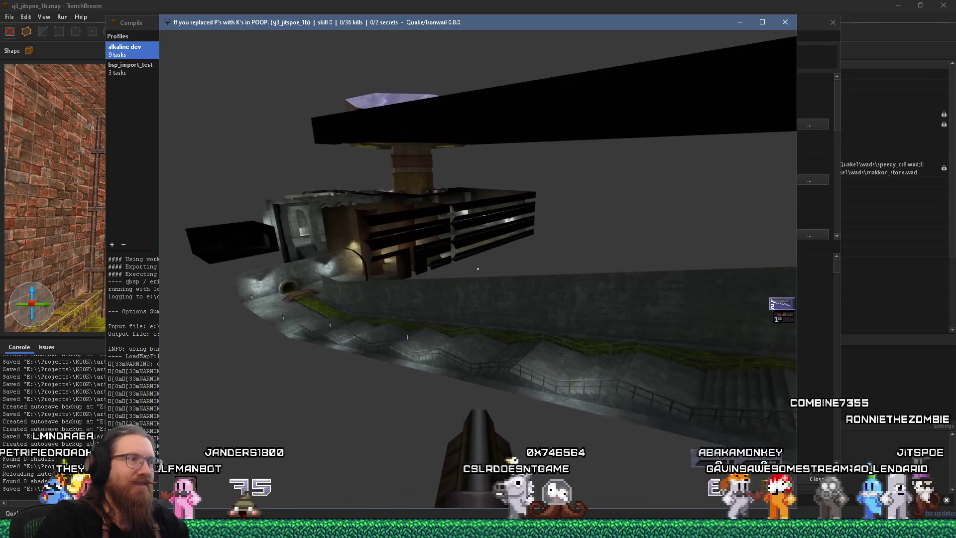
key(w)
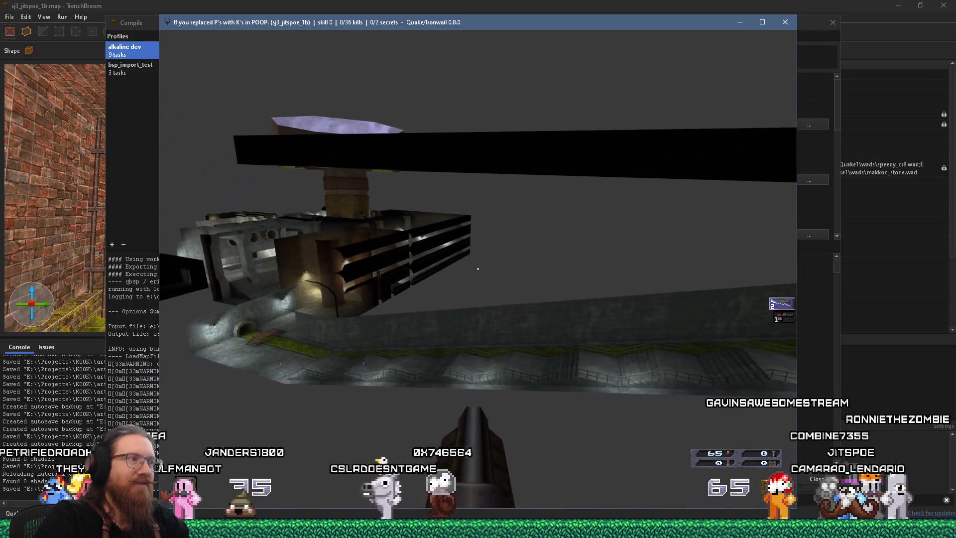
key(w)
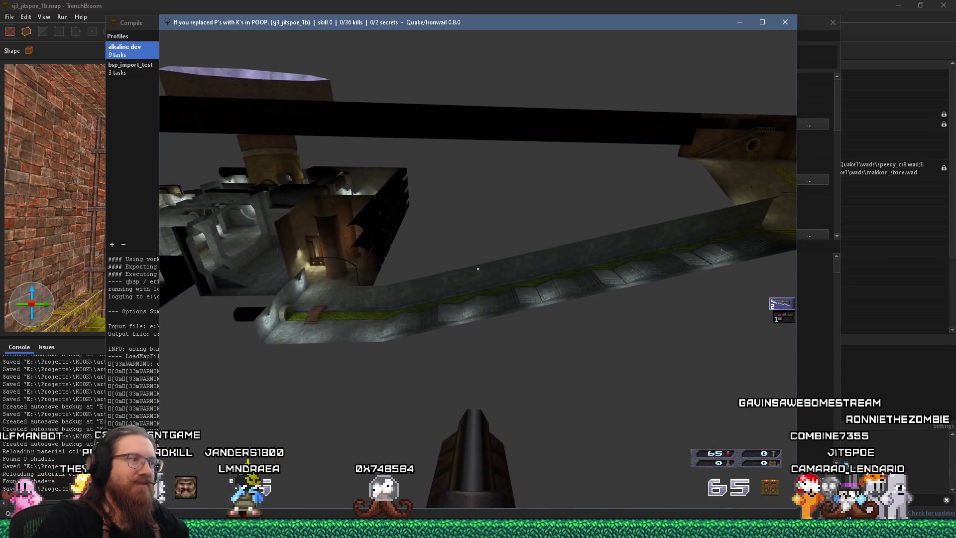
key(w)
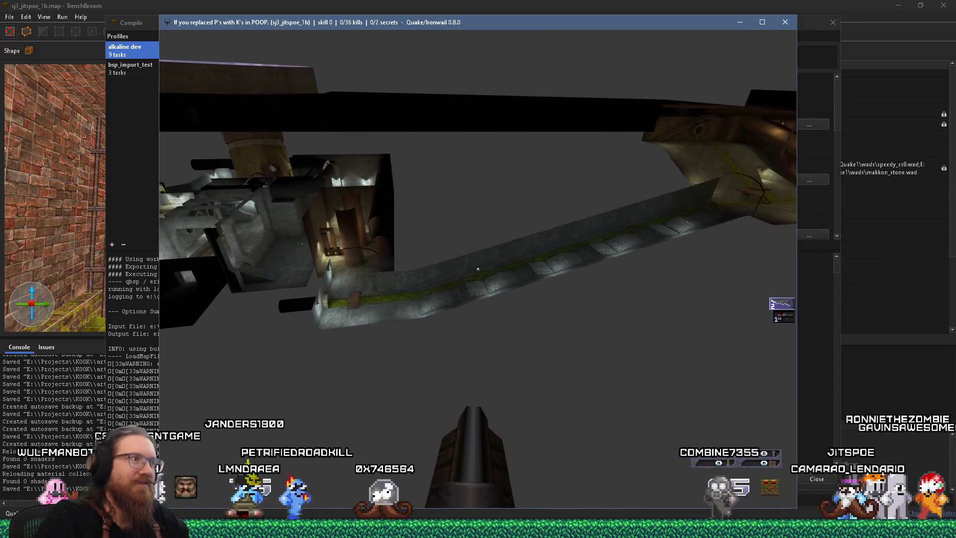
key(w)
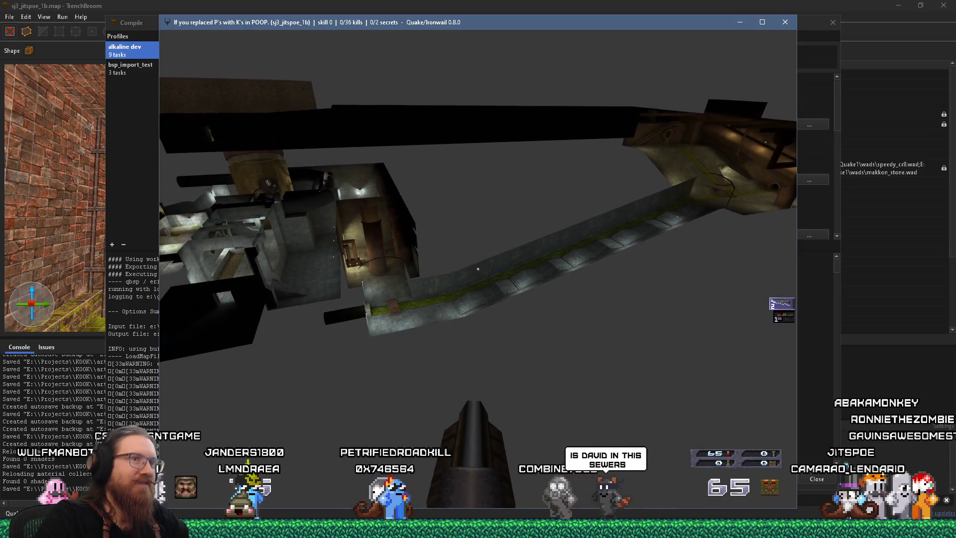
key(w)
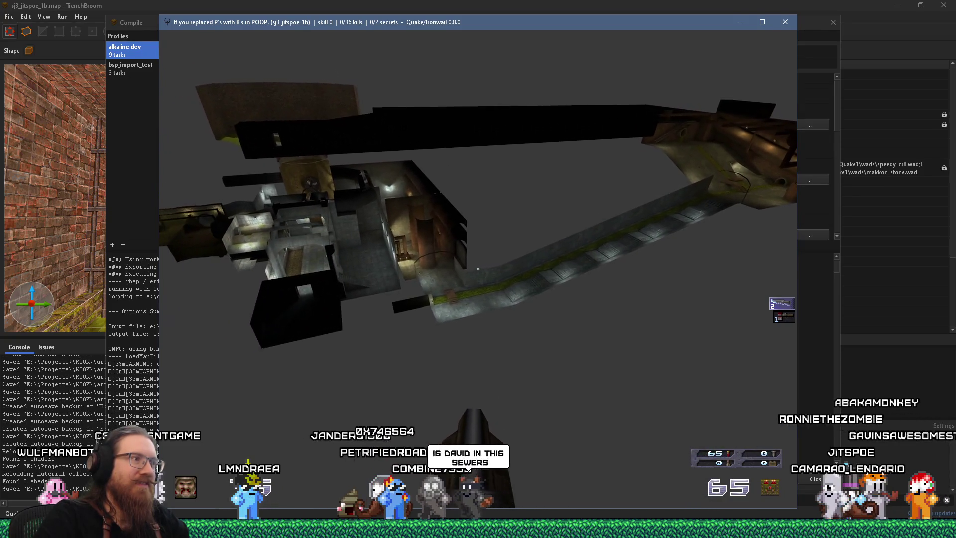
key(w)
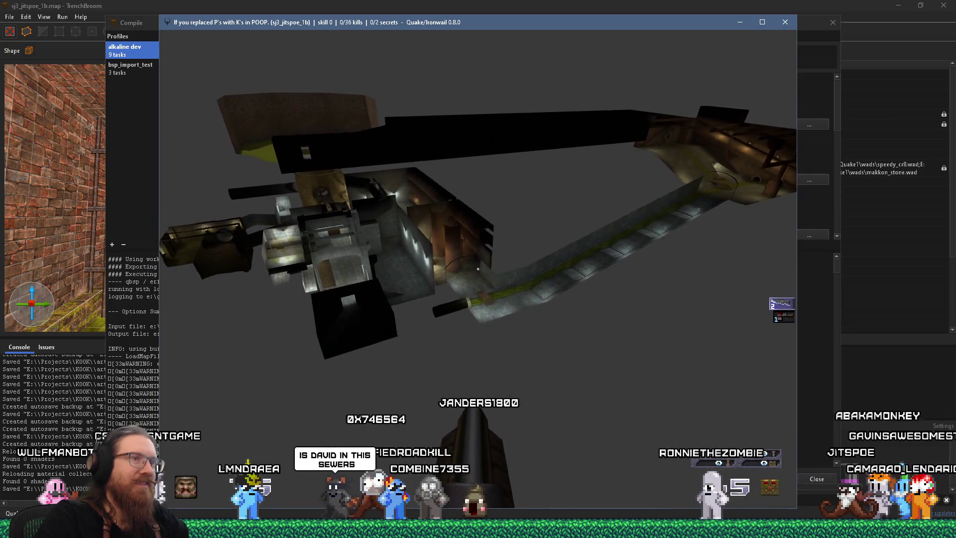
key(w)
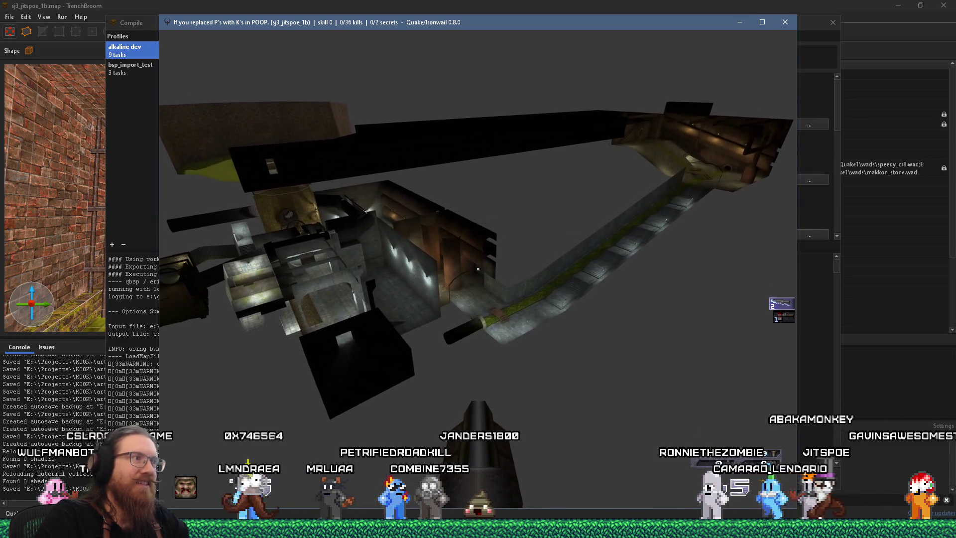
key(w)
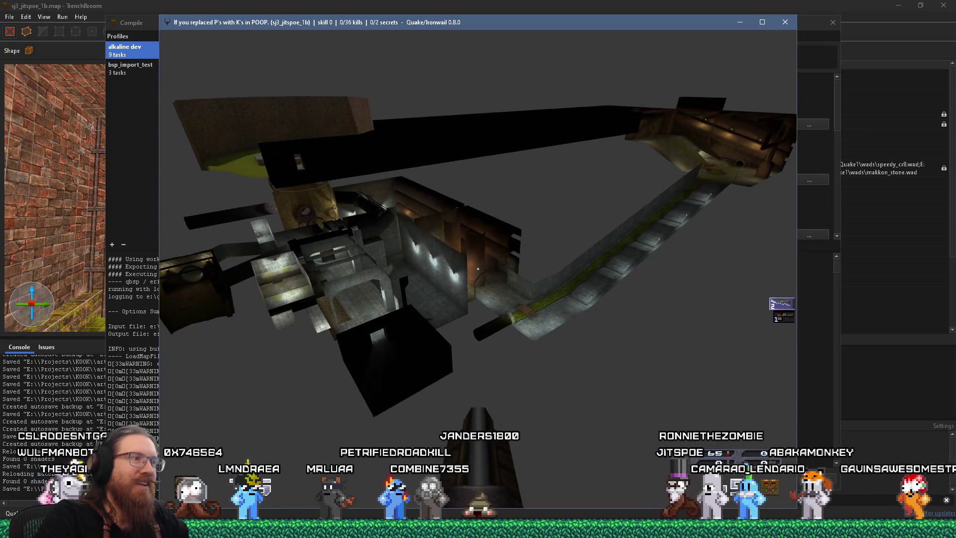
key(w)
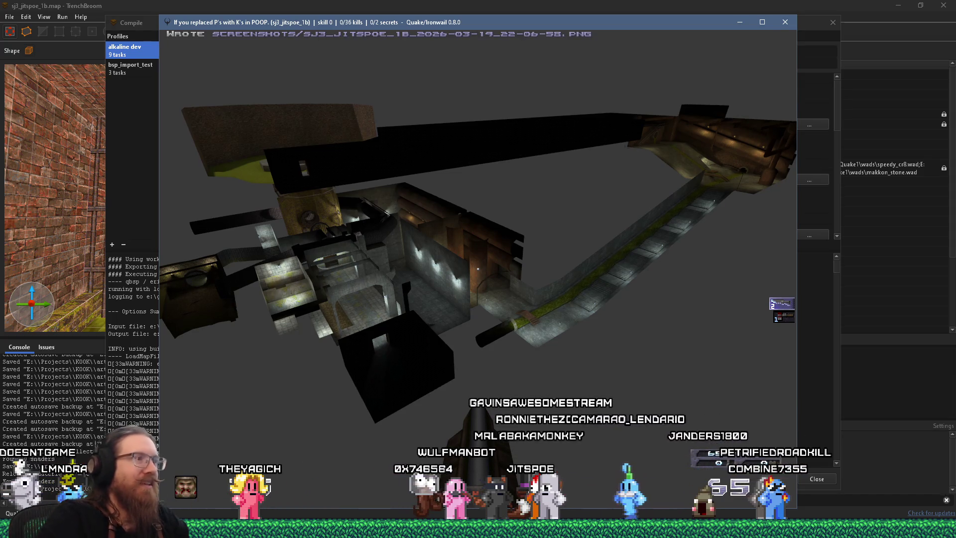
Noclip over the central tower and down through the stone corridors to the grassy courtyard
key(w)
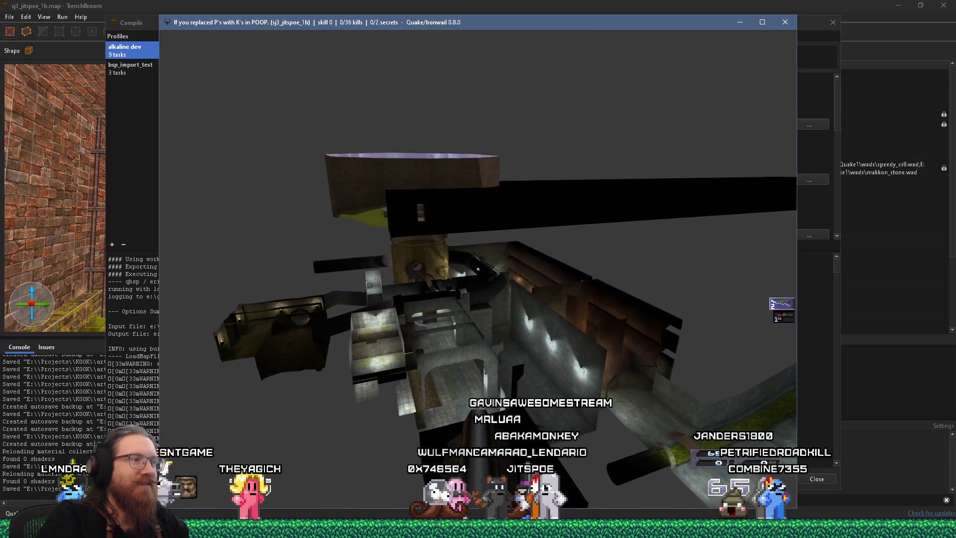
key(w)
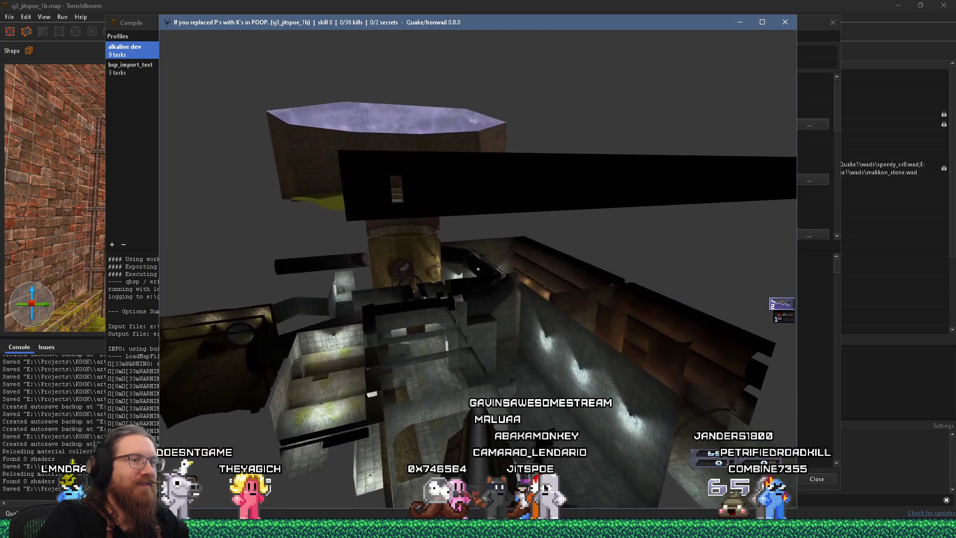
key(w)
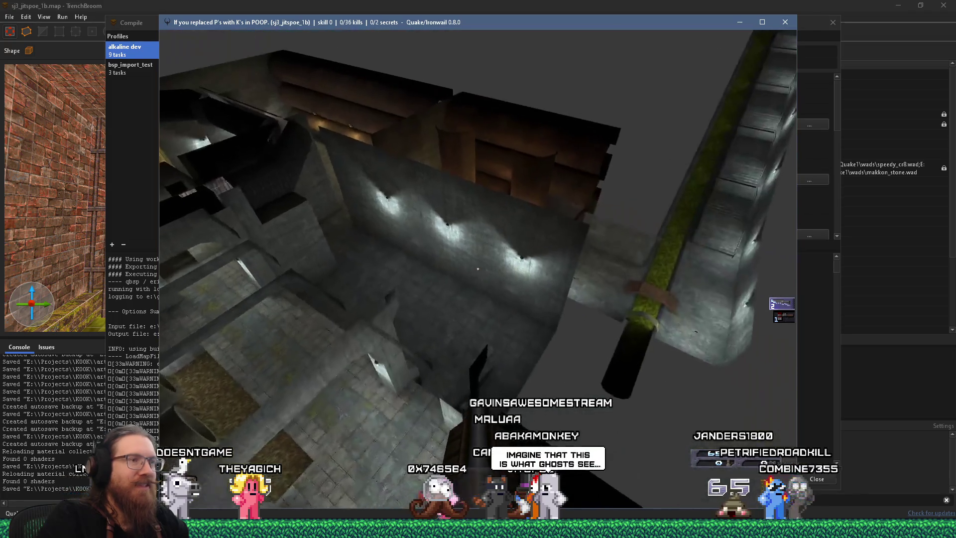
key(w)
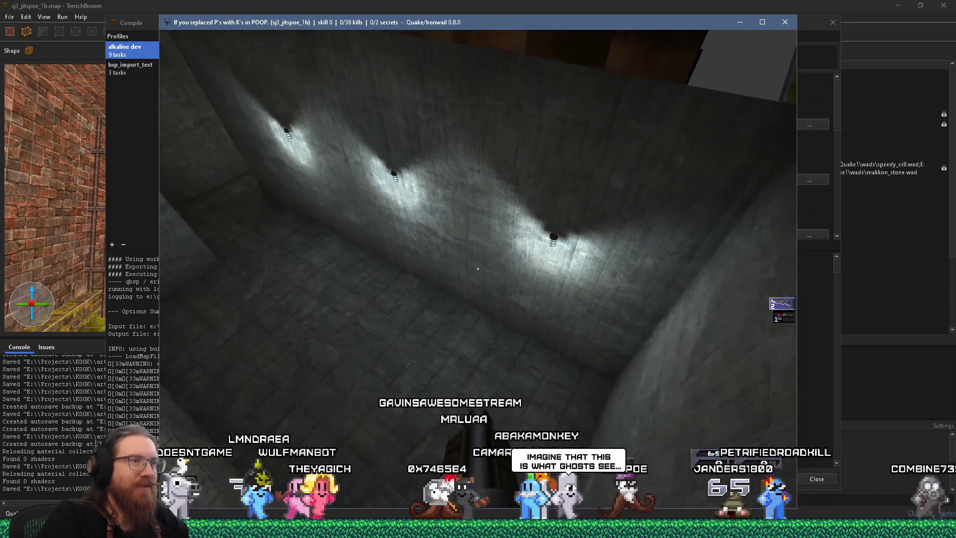
key(w)
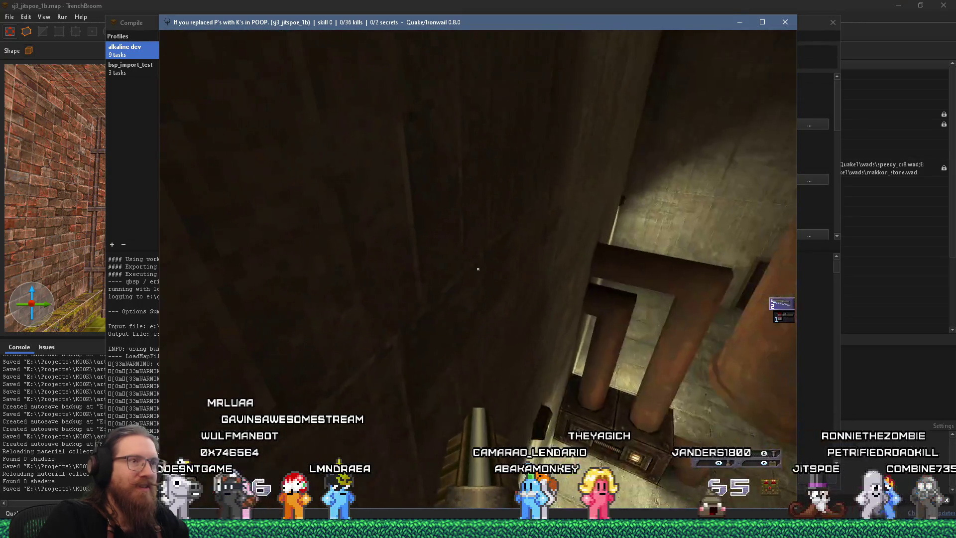
key(w)
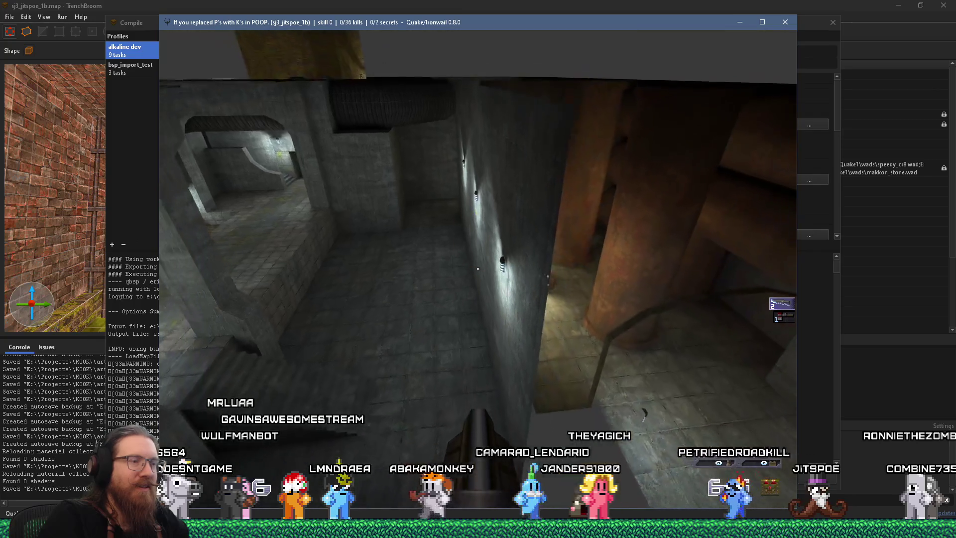
key(w)
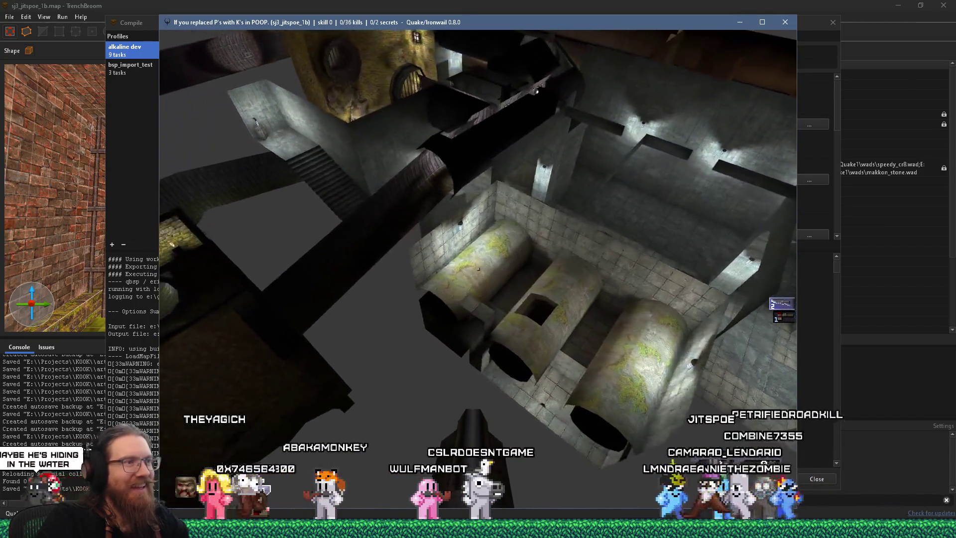
key(a)
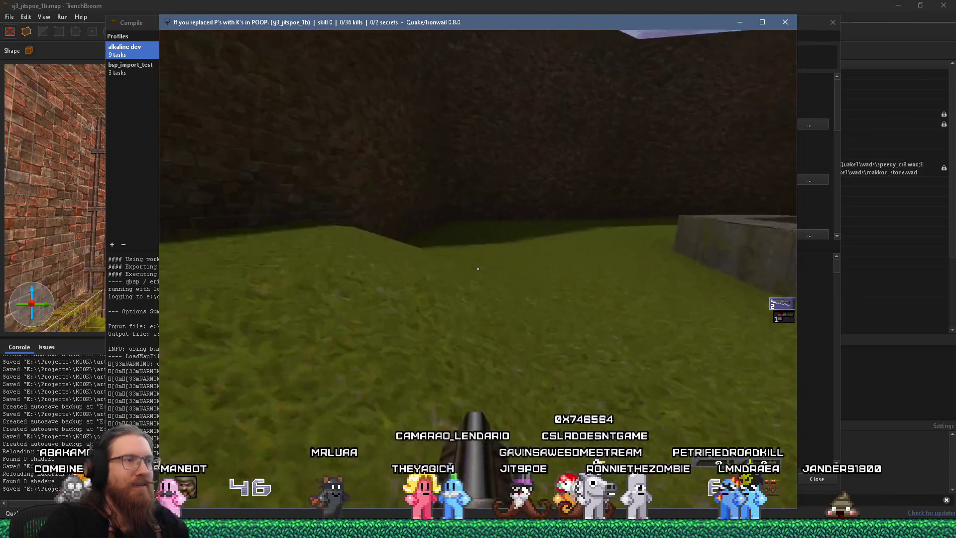
key(grave)
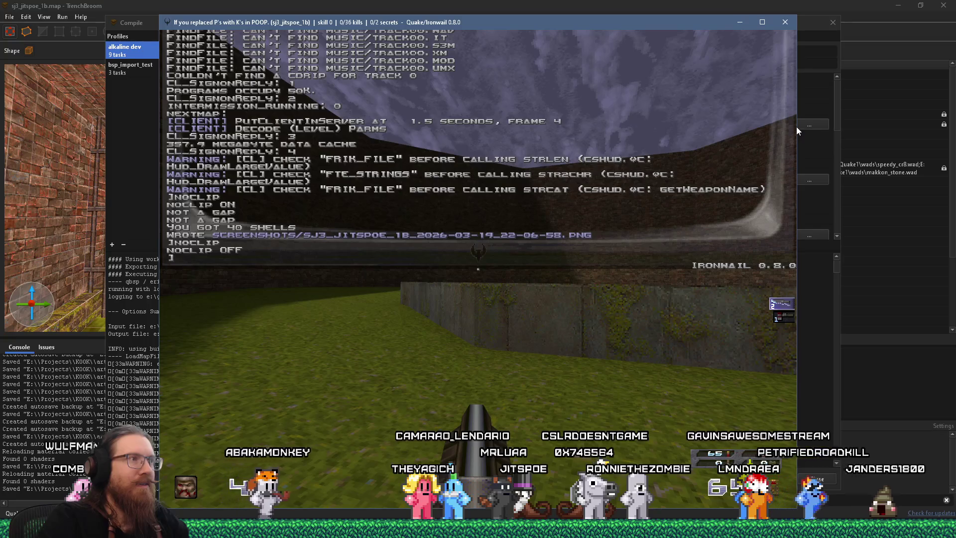
Scroll the console back to the FINDFILE errors for the missing mak_purplesky skybox images
key(Page_Up)
key(Page_Up)
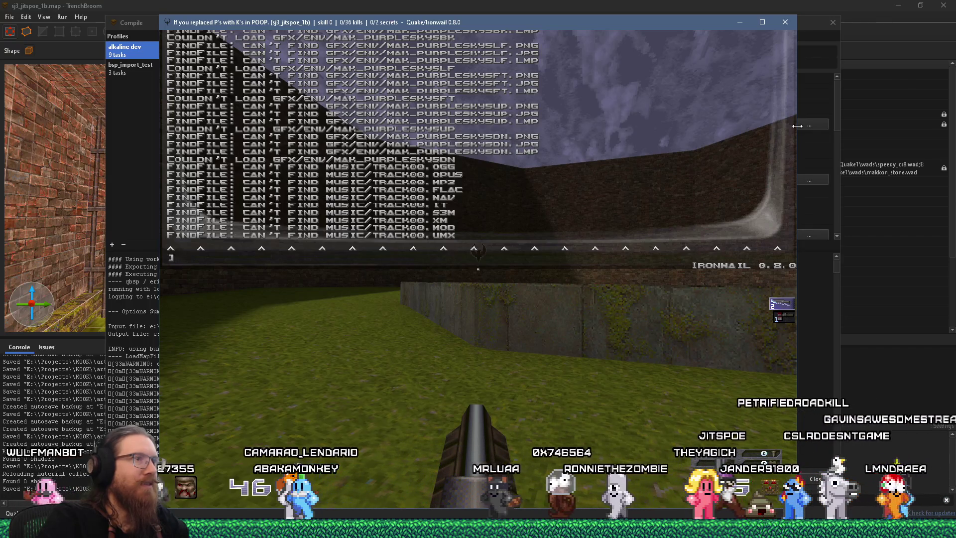
key(alt+Tab)
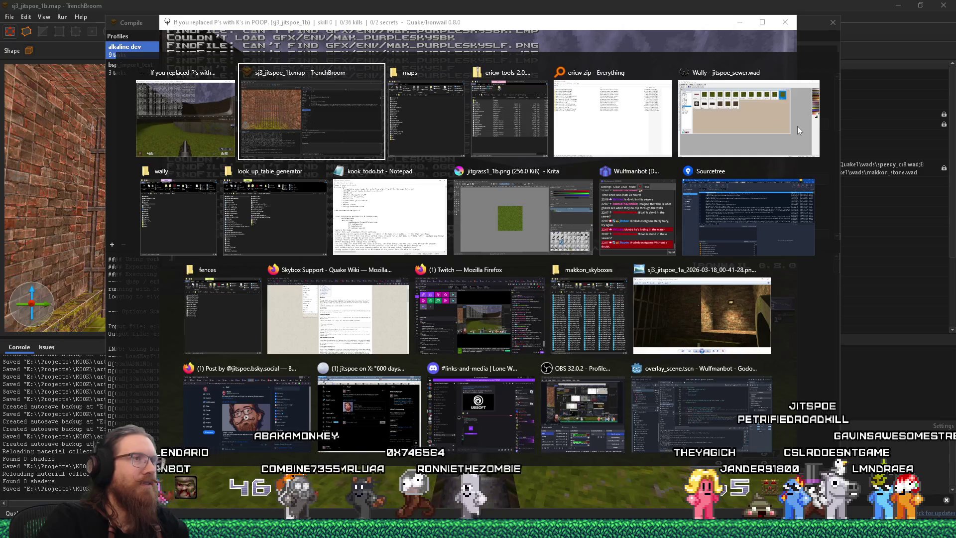
Browse from quake1 into alkaline\gfx\env to find the mak_purplesky5 sky images
key(Tab)
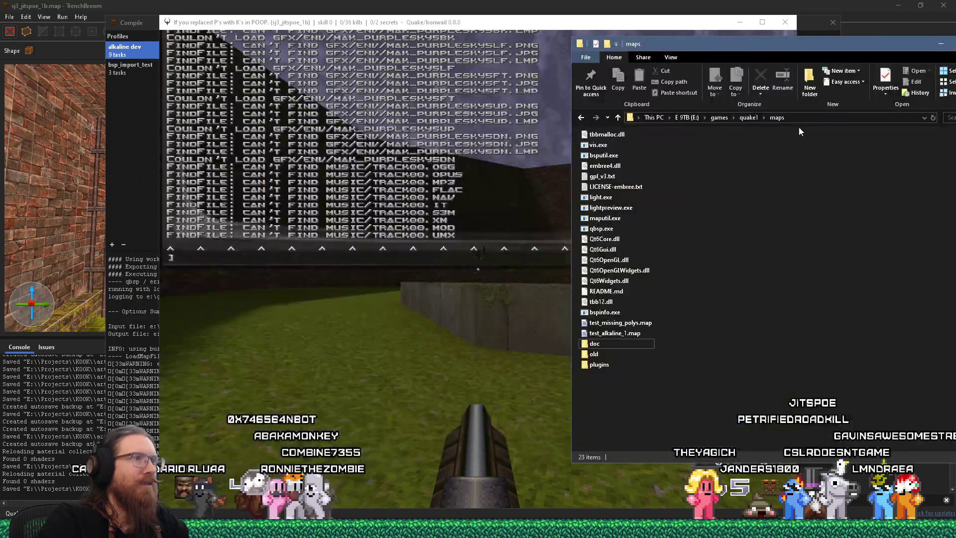
click(750, 117)
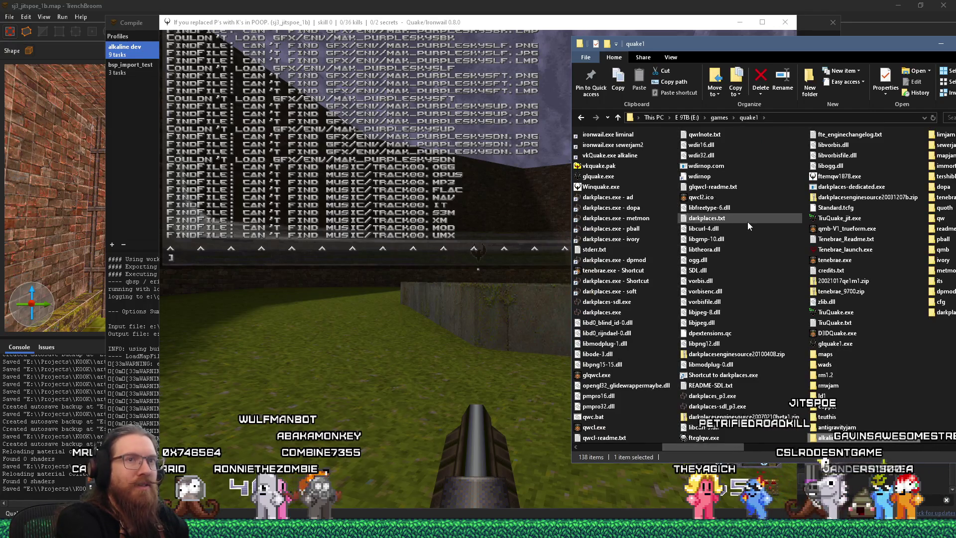
key(Return)
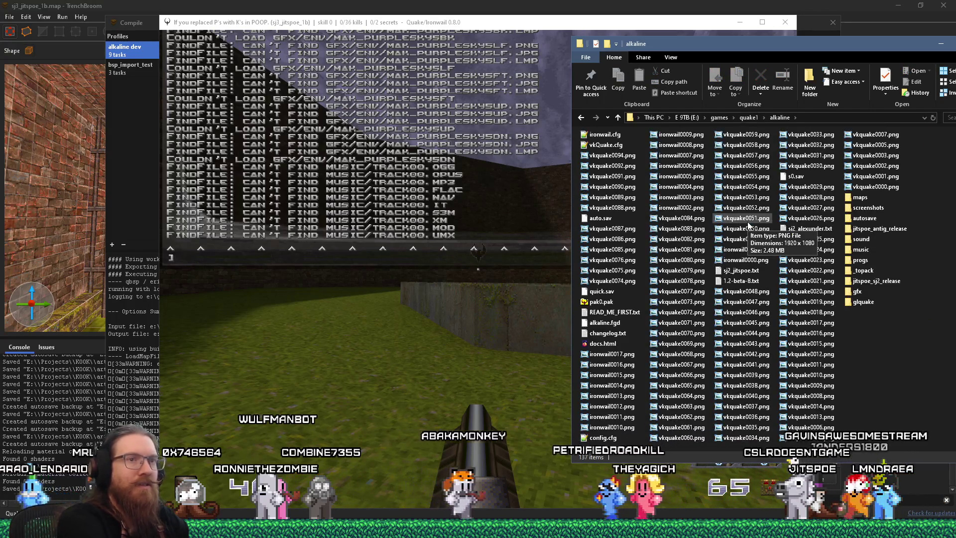
click(748, 219)
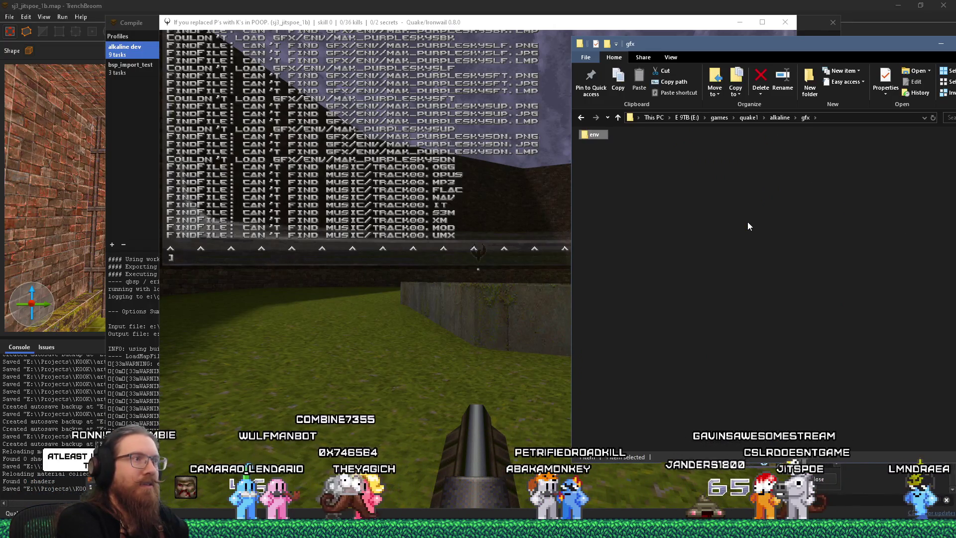
key(Return)
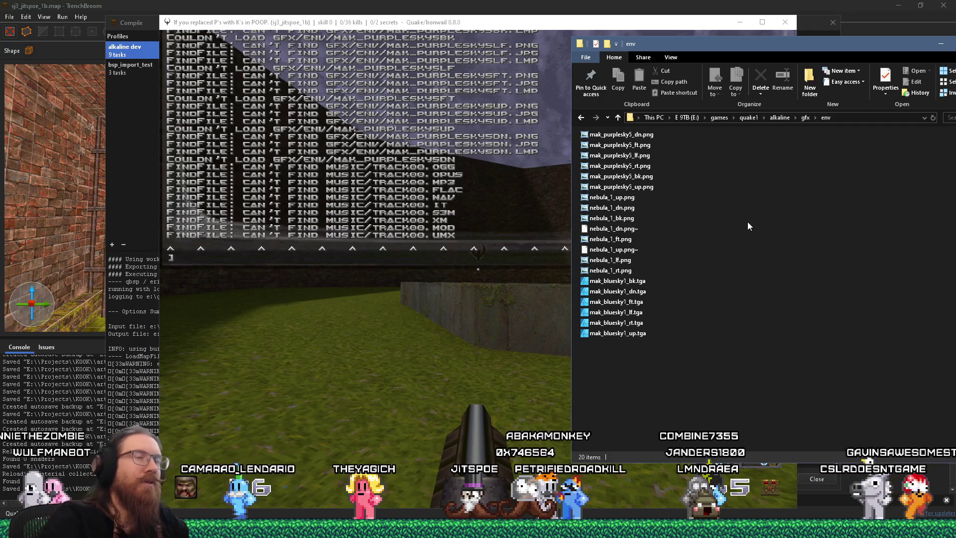
click(785, 22)
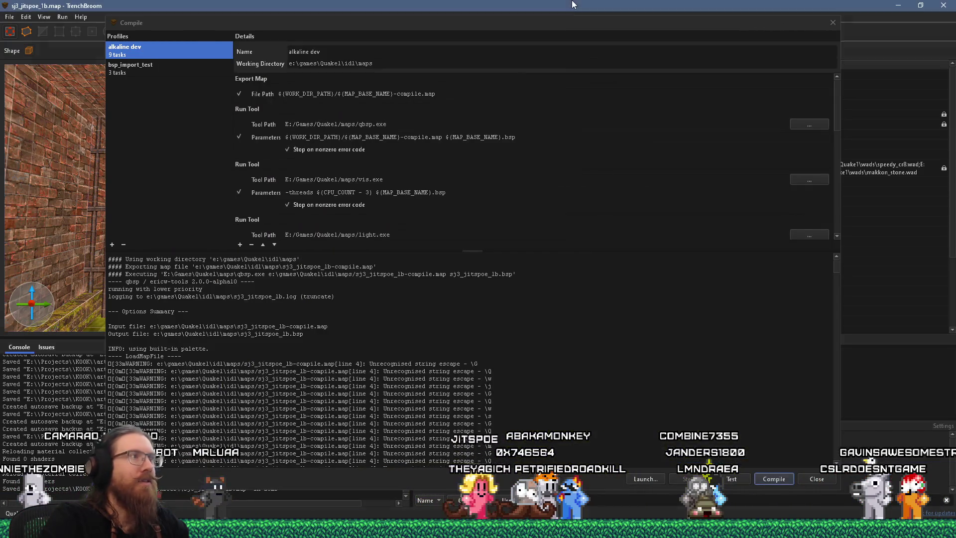
Change the worldspawn sky value to mak_purplesky5_ and save the map
click(832, 23)
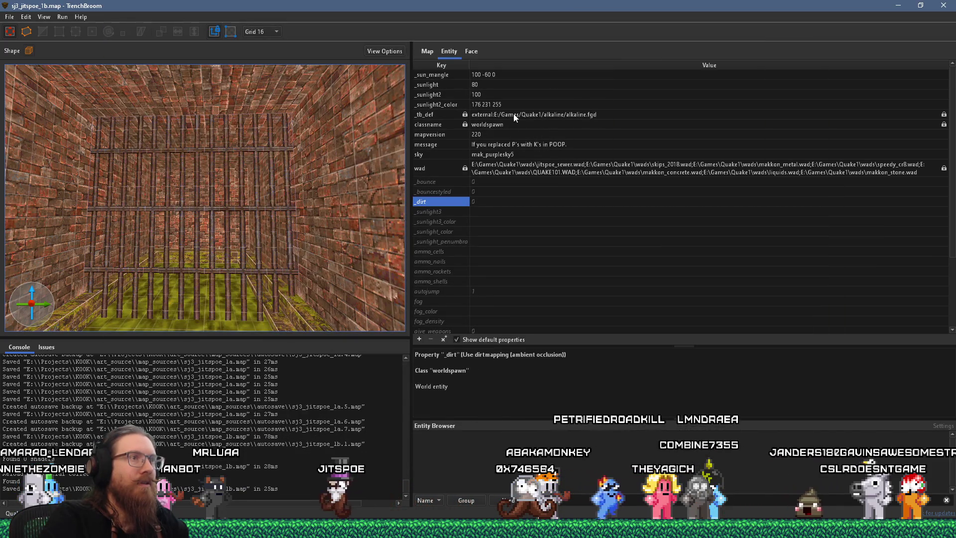
double_click(529, 155)
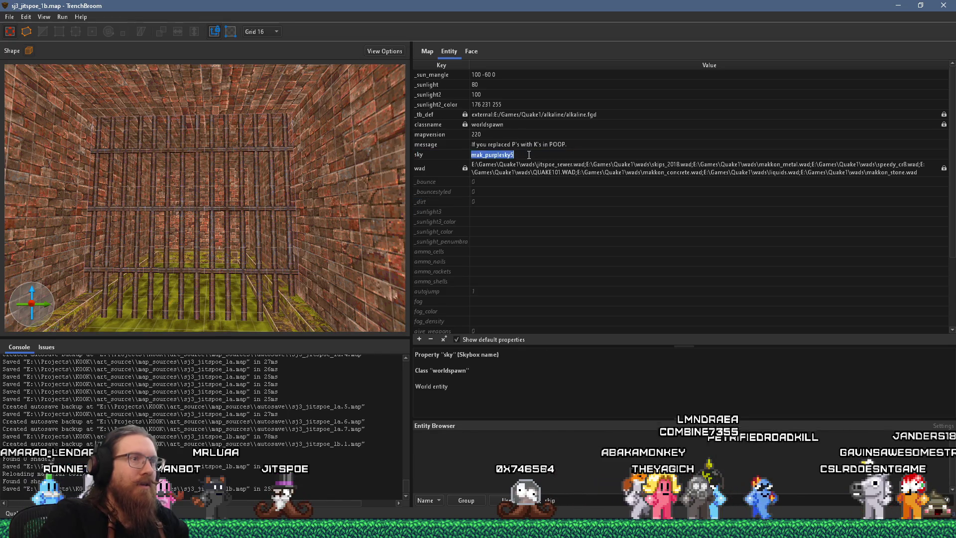
click(529, 154)
key(Return)
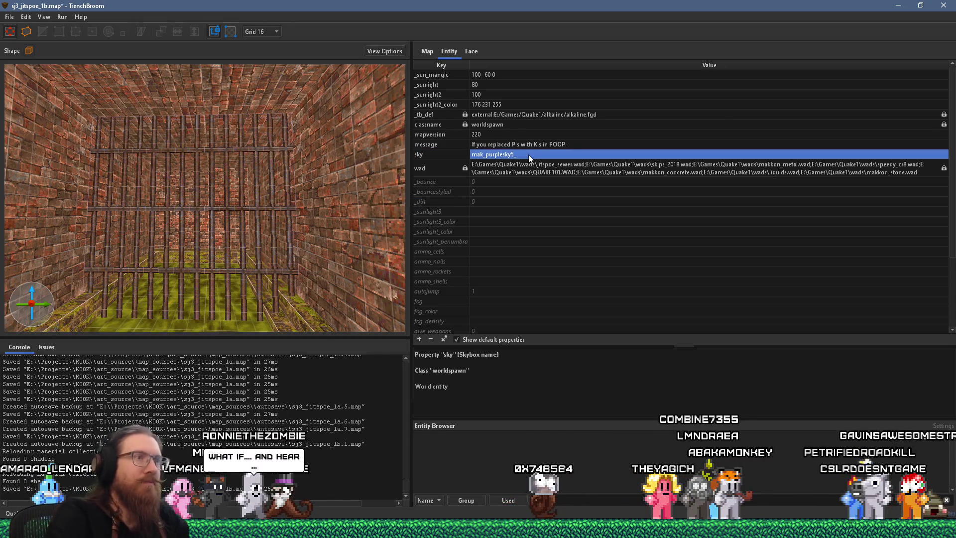
click(10, 16)
click(37, 54)
Recompile the map through Run > Compile Map
click(62, 17)
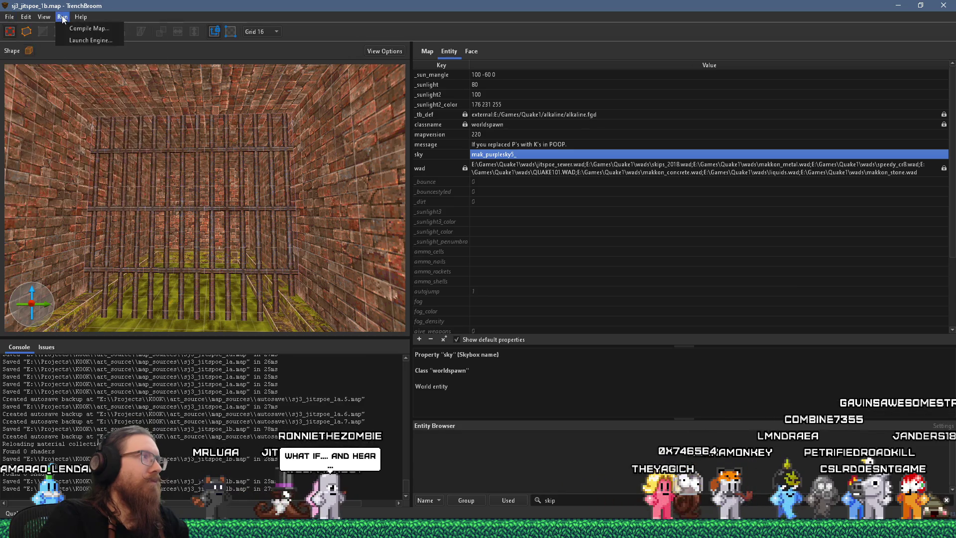
click(82, 26)
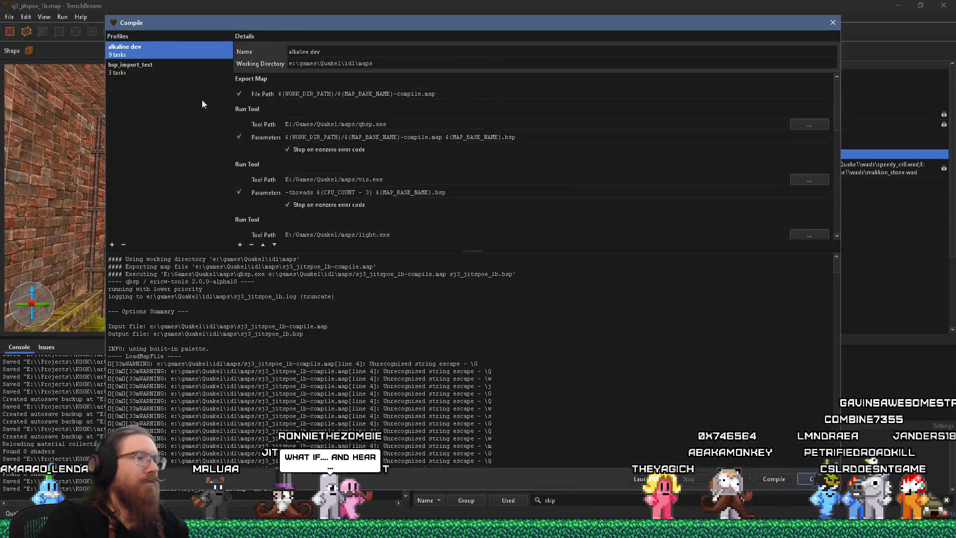
click(773, 479)
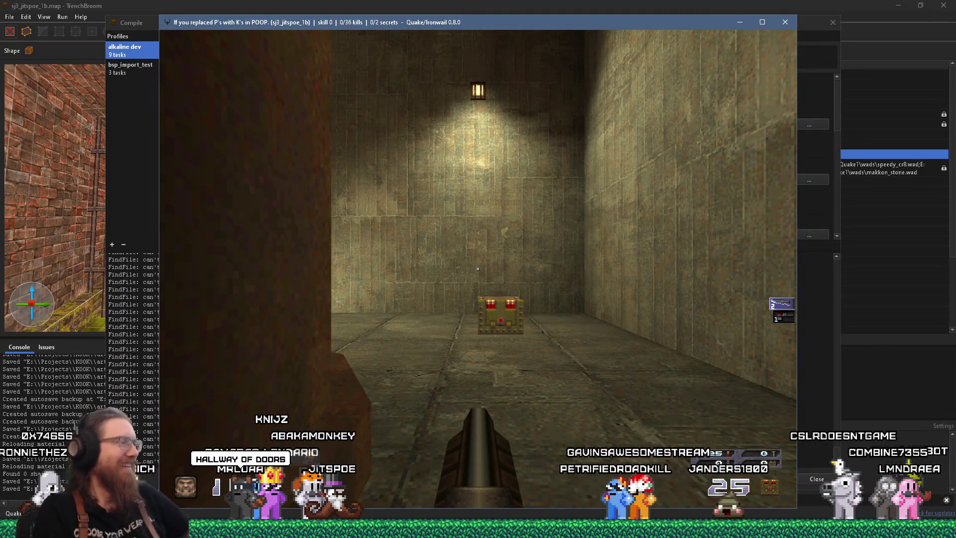
Enable noclip and notarget from the game console
key(grave)
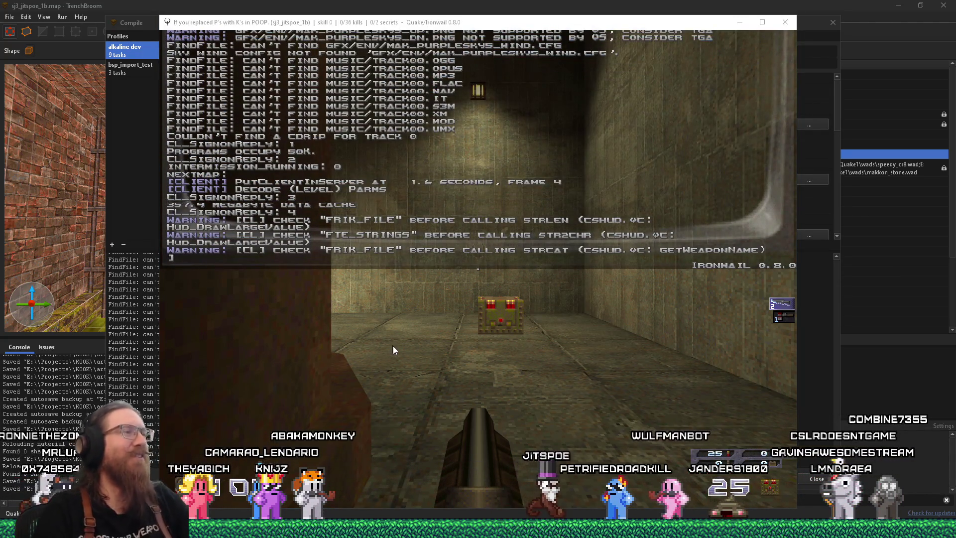
key(grave)
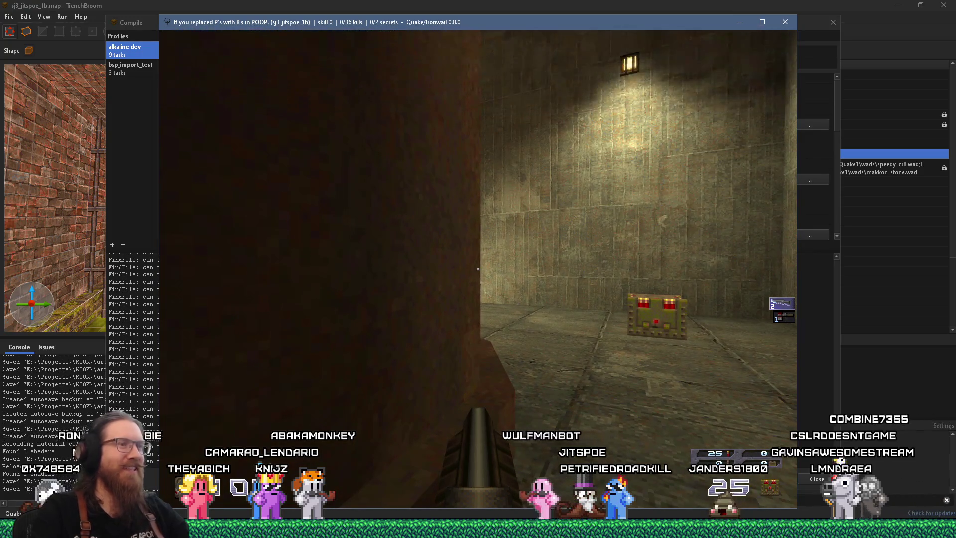
key(grave)
text(noclip)
key(Return)
key(grave)
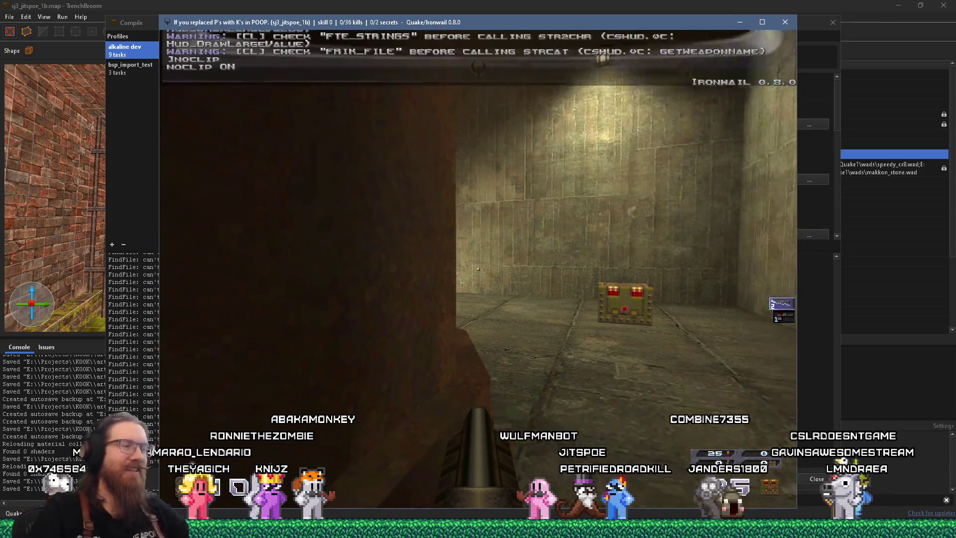
key(grave)
text(not)
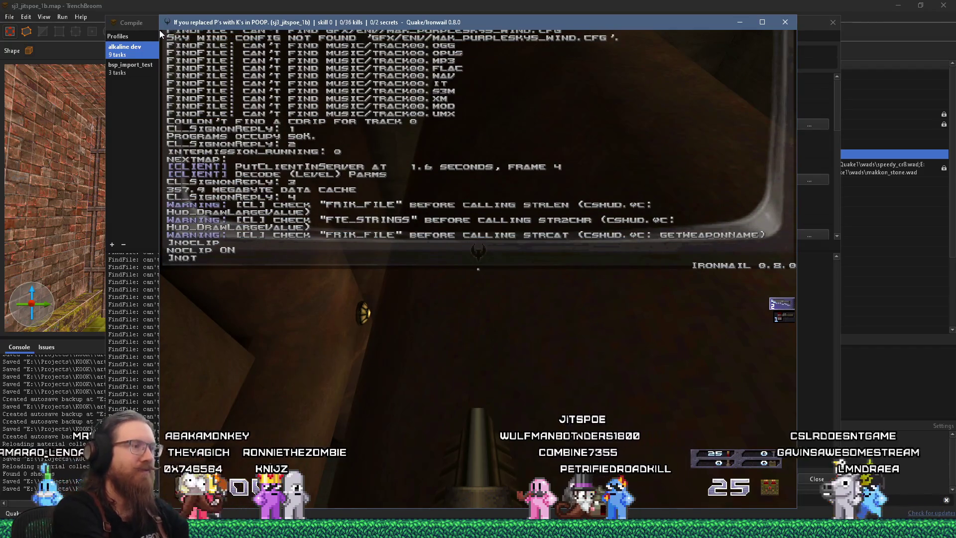
text(arget)
key(Return)
key(grave)
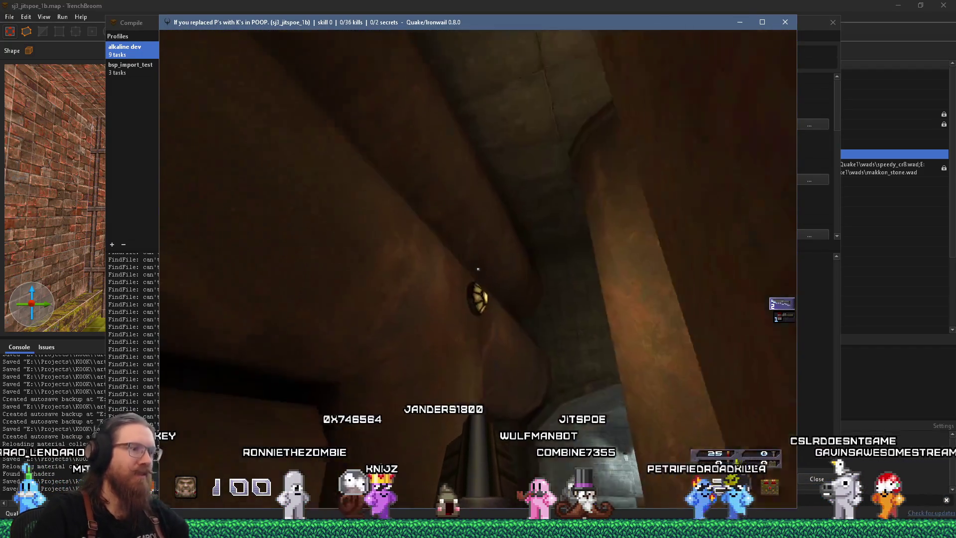
Fly past the ceiling lamp and over the U-shaped pipe into the tiled room
key(w)
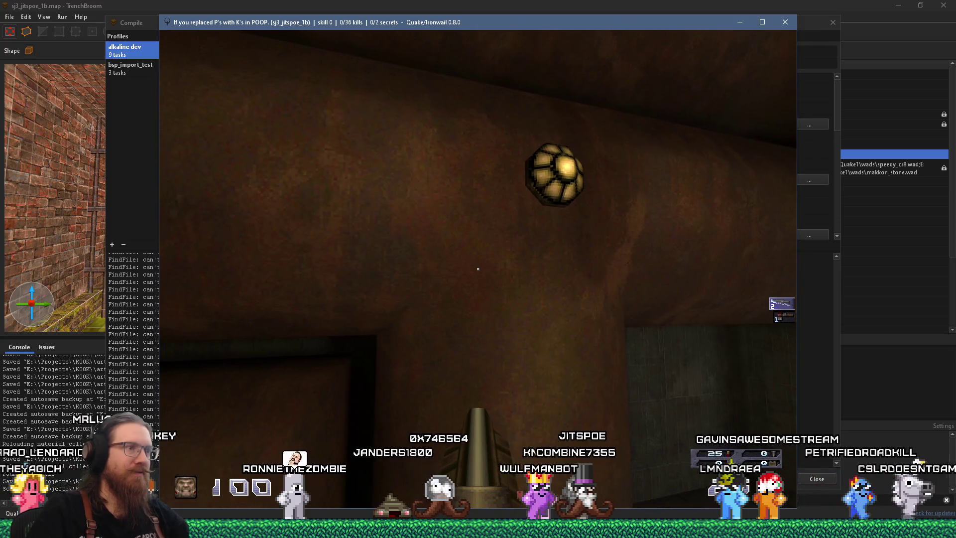
key(s)
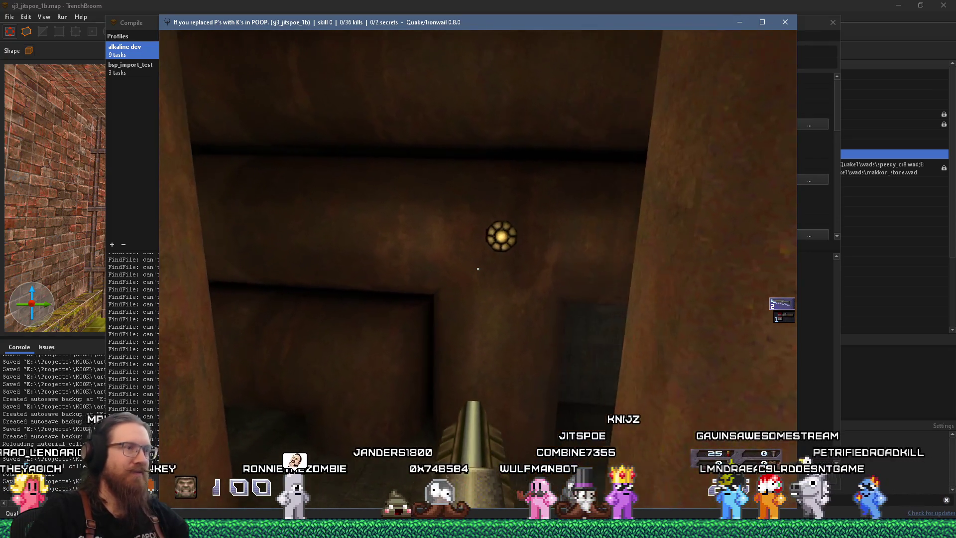
key(w)
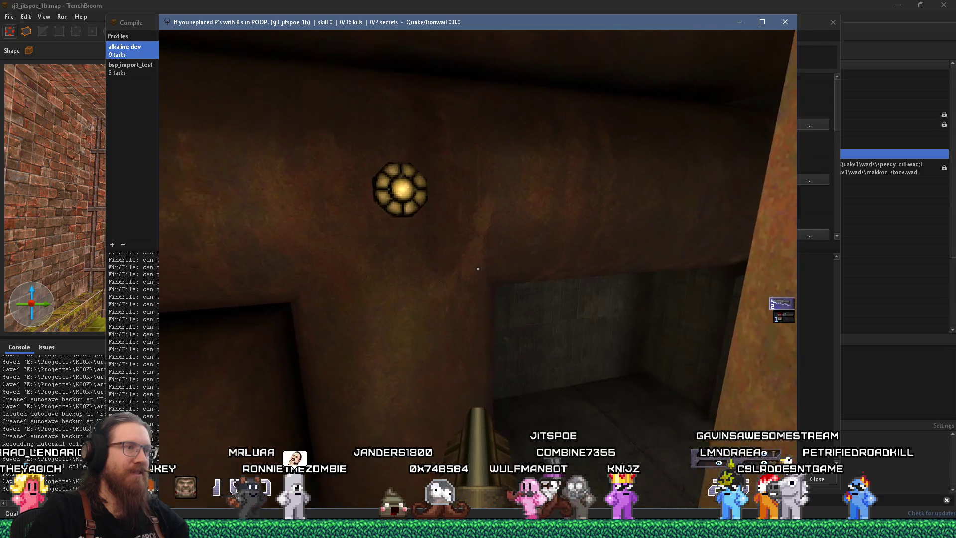
key(a)
key(w)
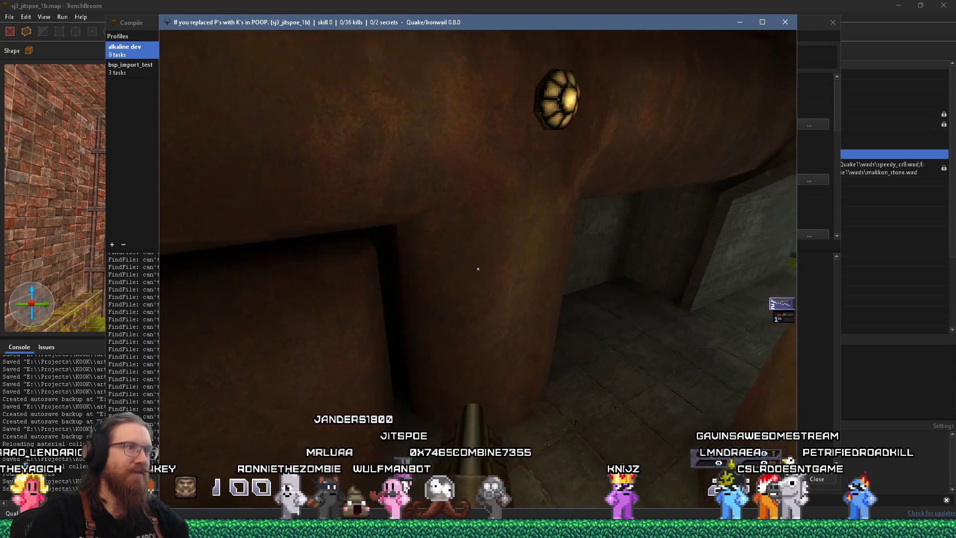
key(s)
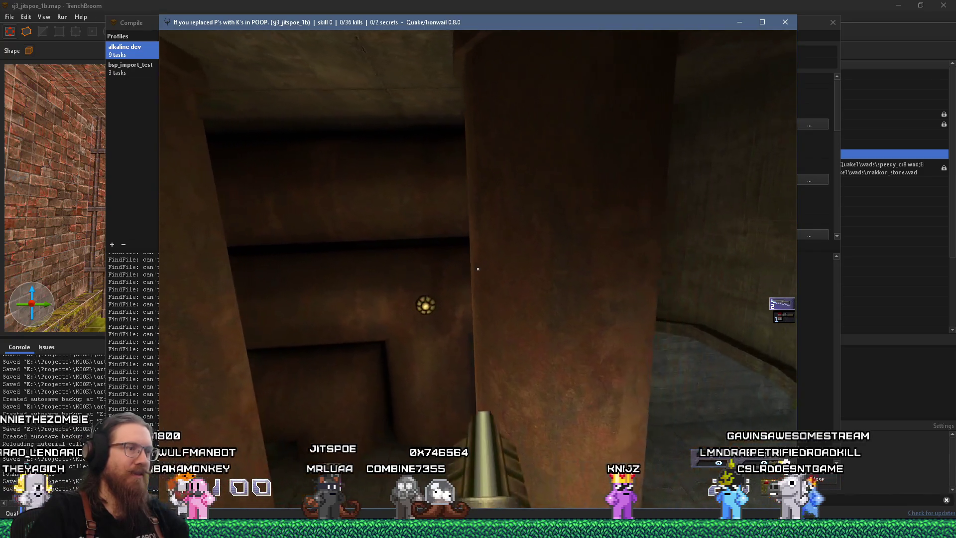
key(w)
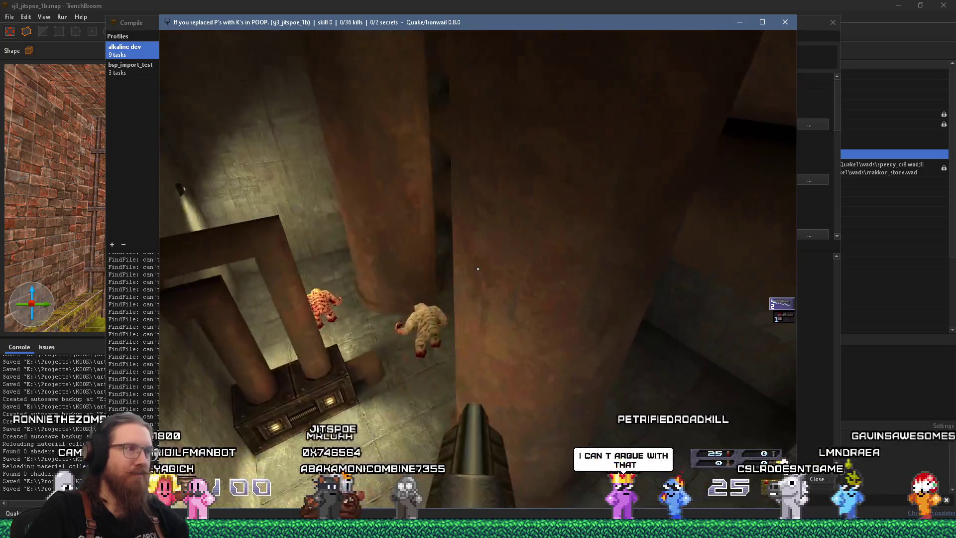
key(a)
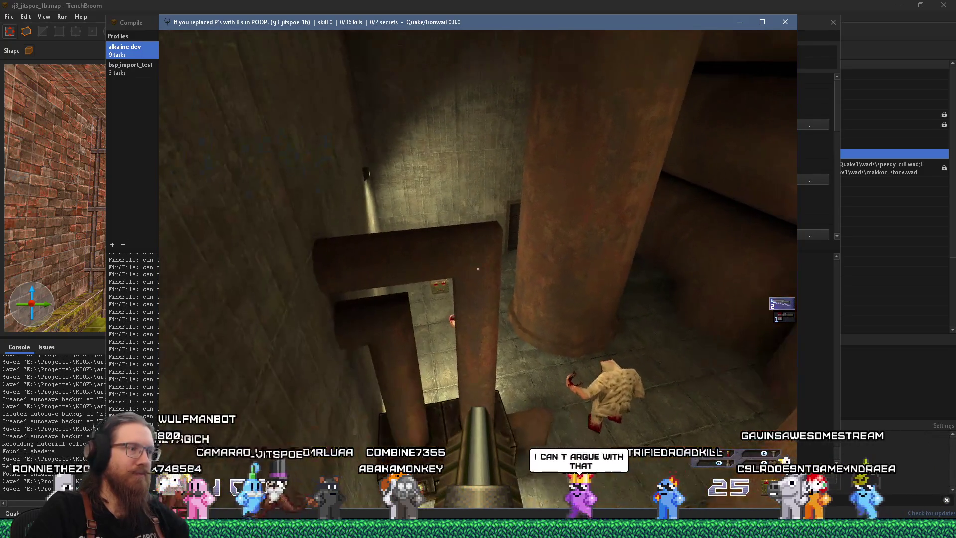
key(w)
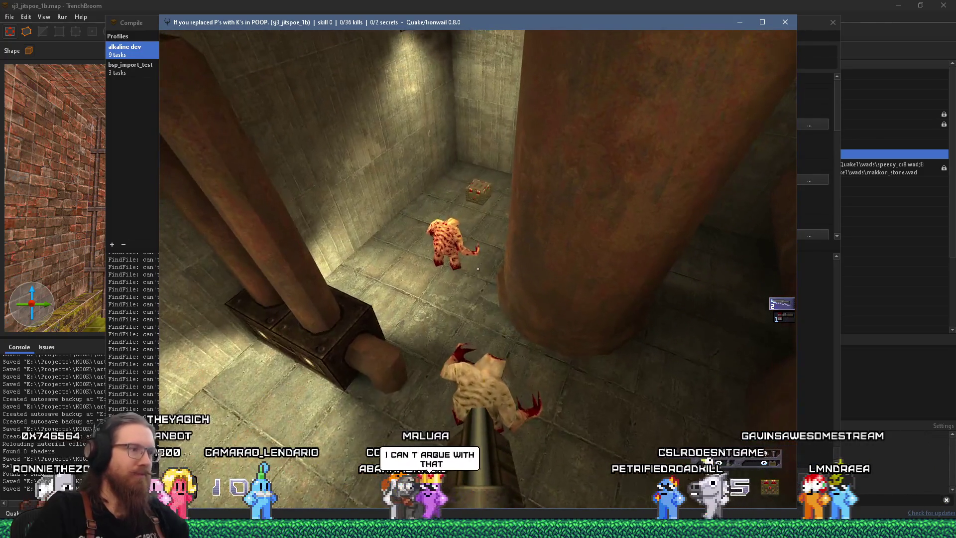
Fly through the wall, up the lit stone ramp and overhang to the moonlit courtyard
key(w)
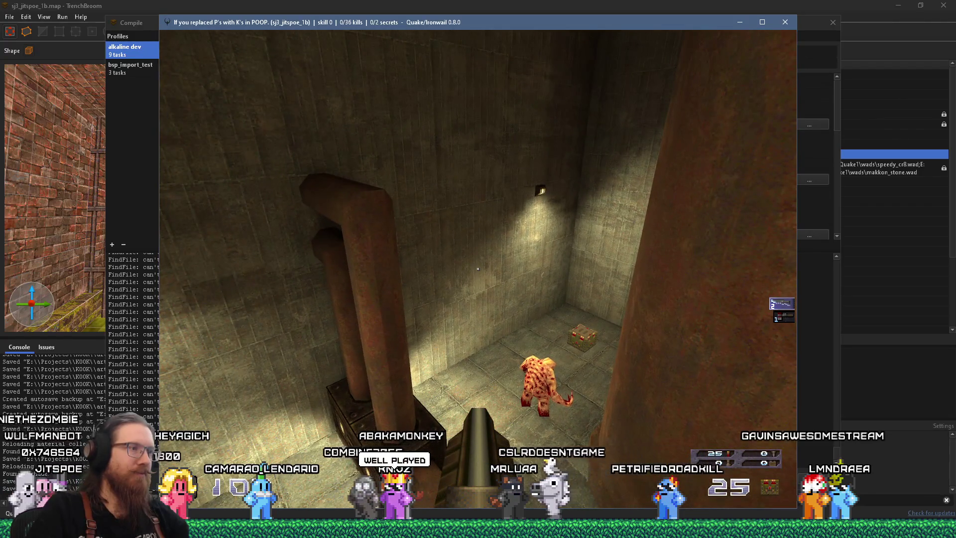
key(w)
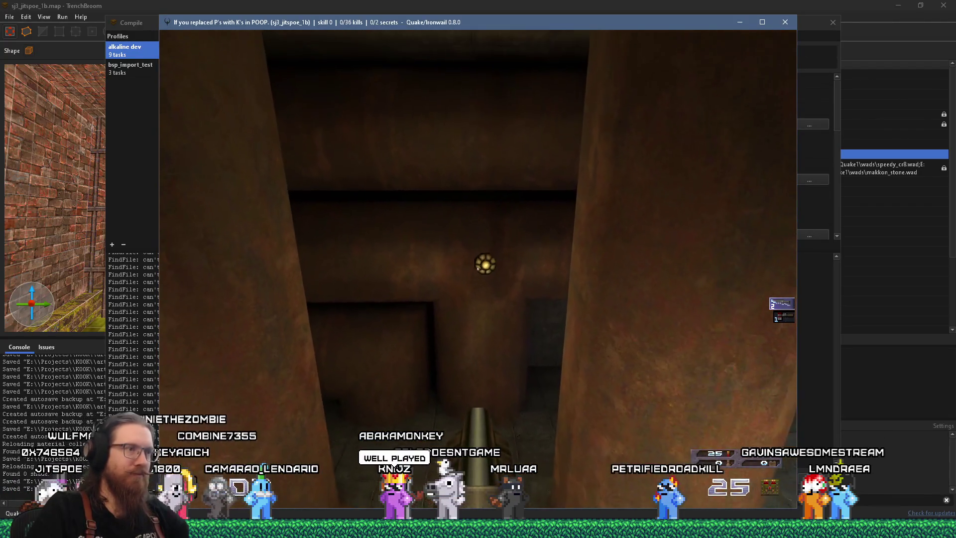
key(w)
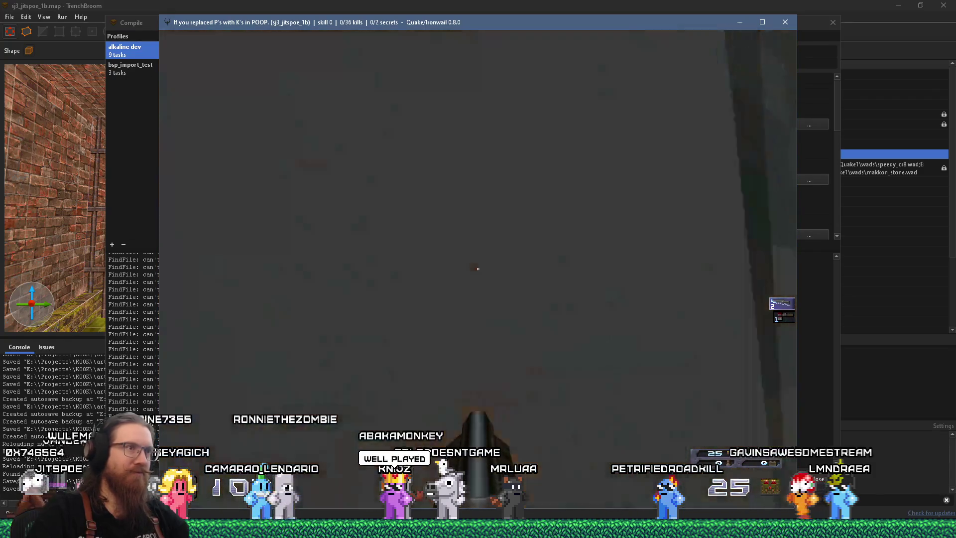
key(w)
key(w)
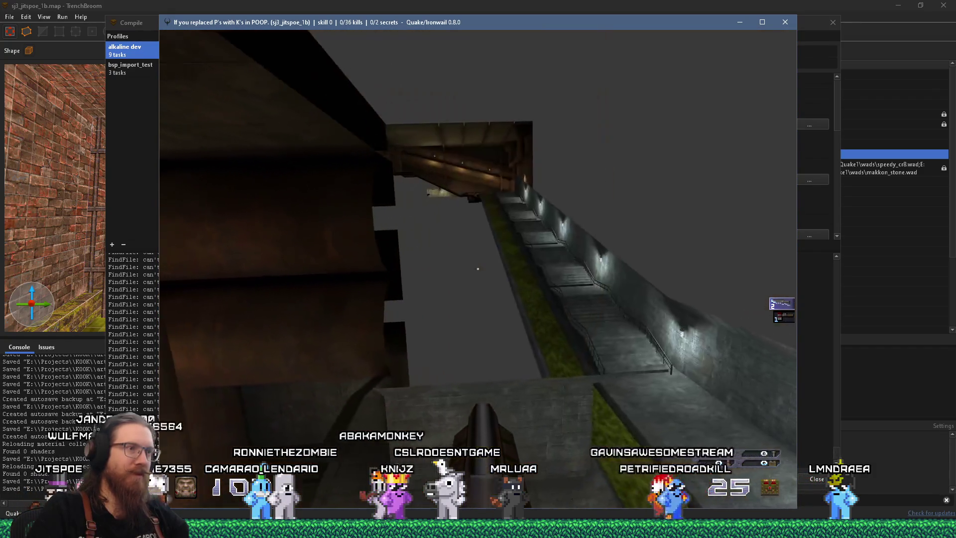
key(w)
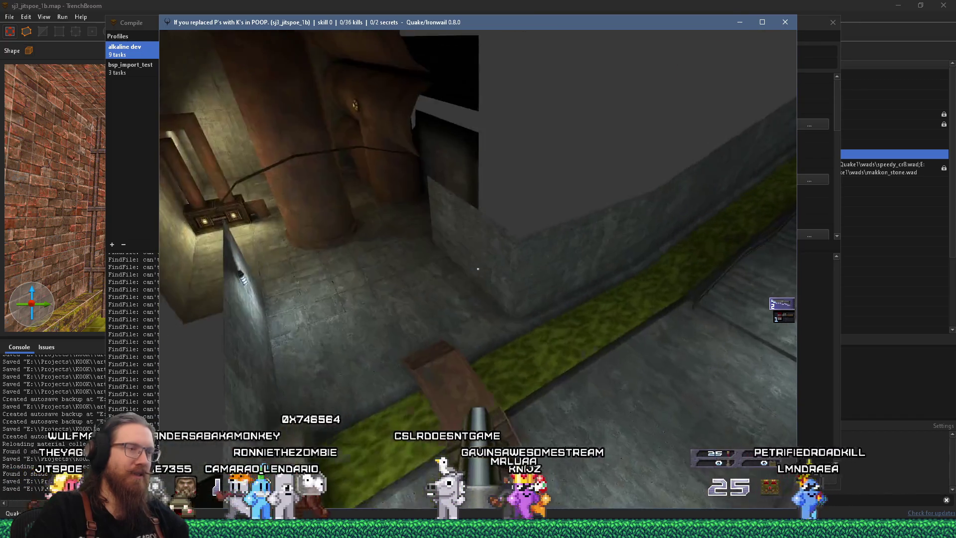
key(w)
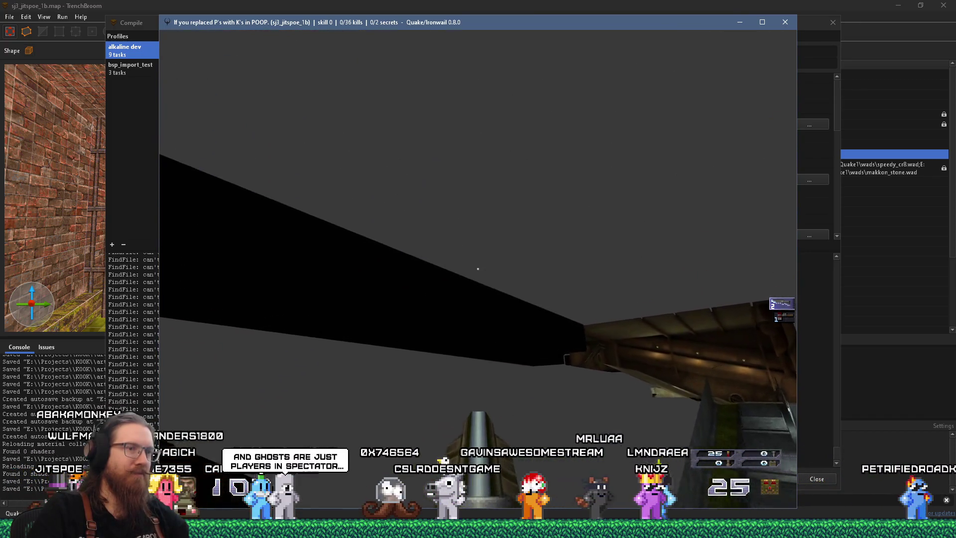
key(w)
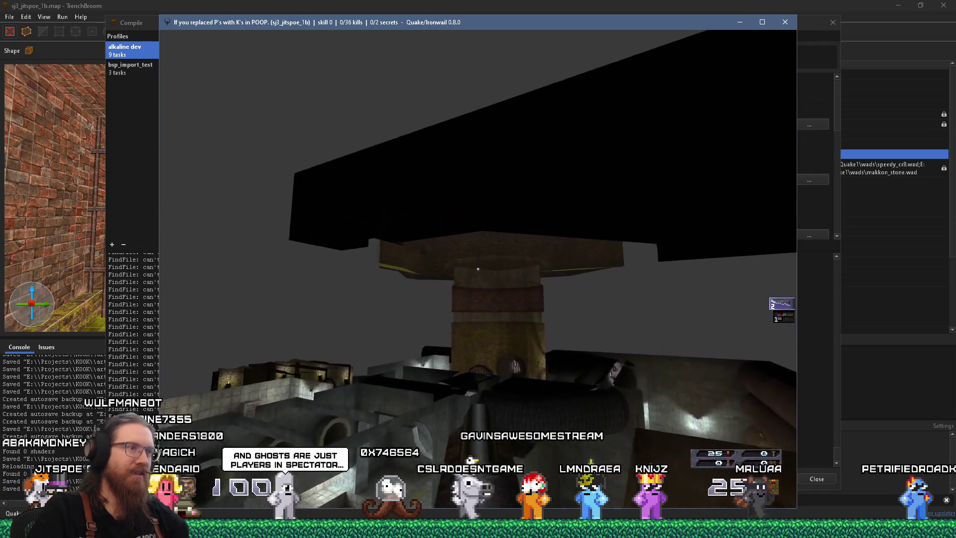
key(w)
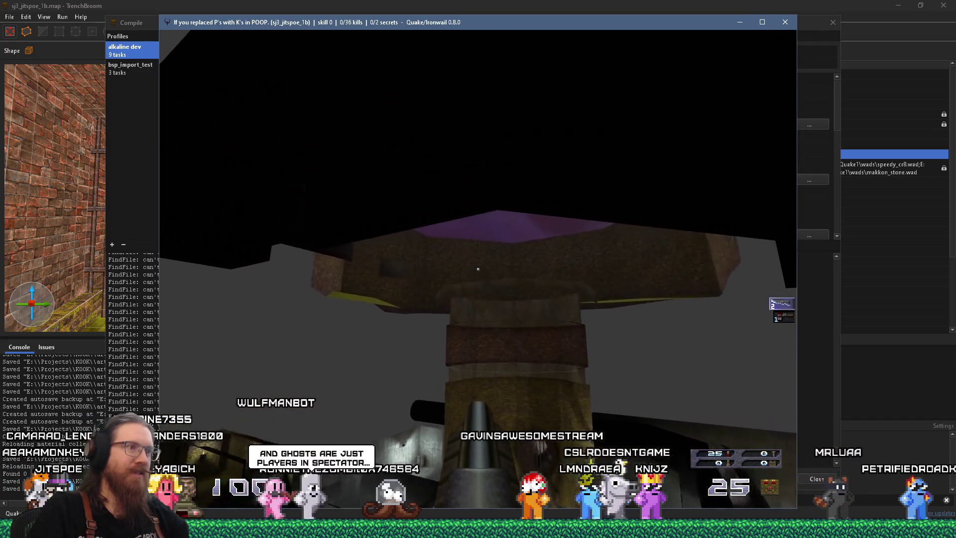
key(w)
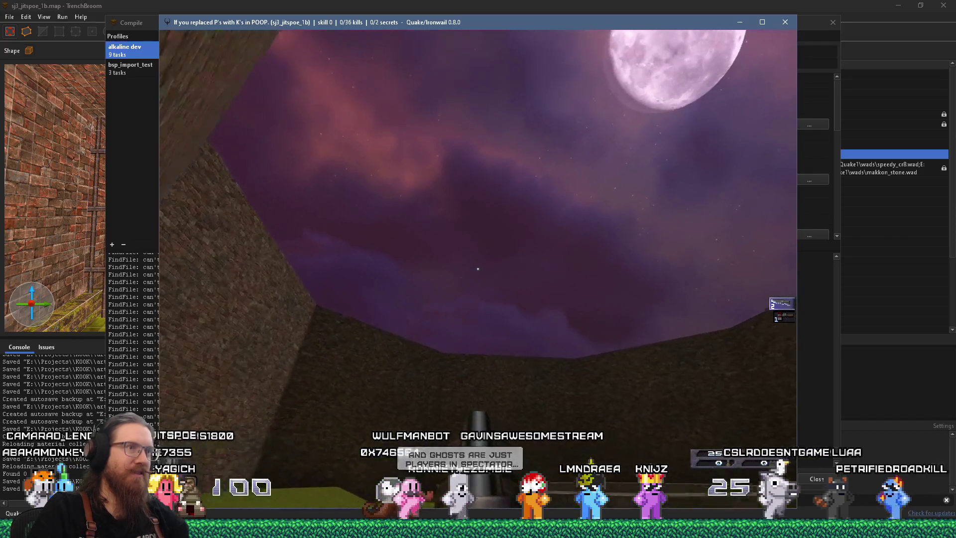
key(w)
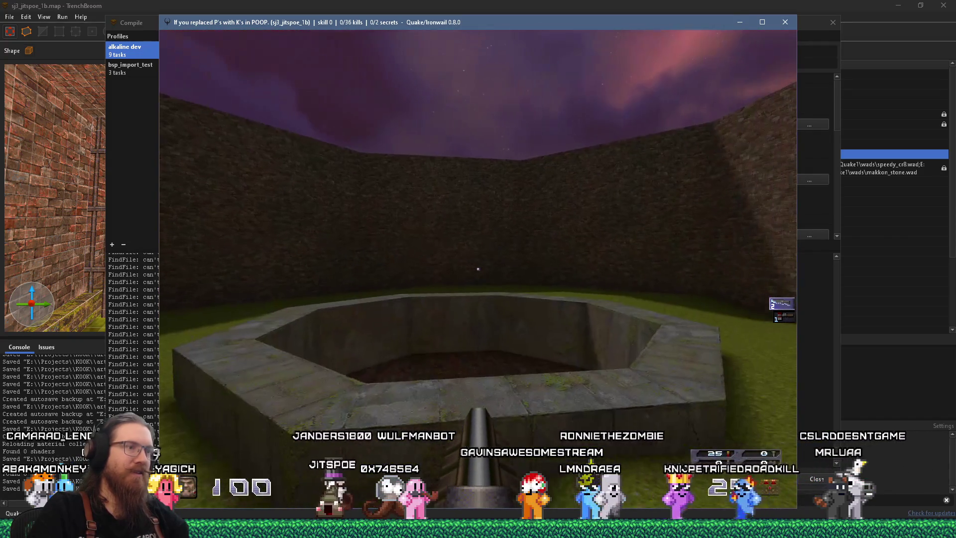
Enter noclip in the console again to turn it off
key(grave)
text(noclip)
key(Return)
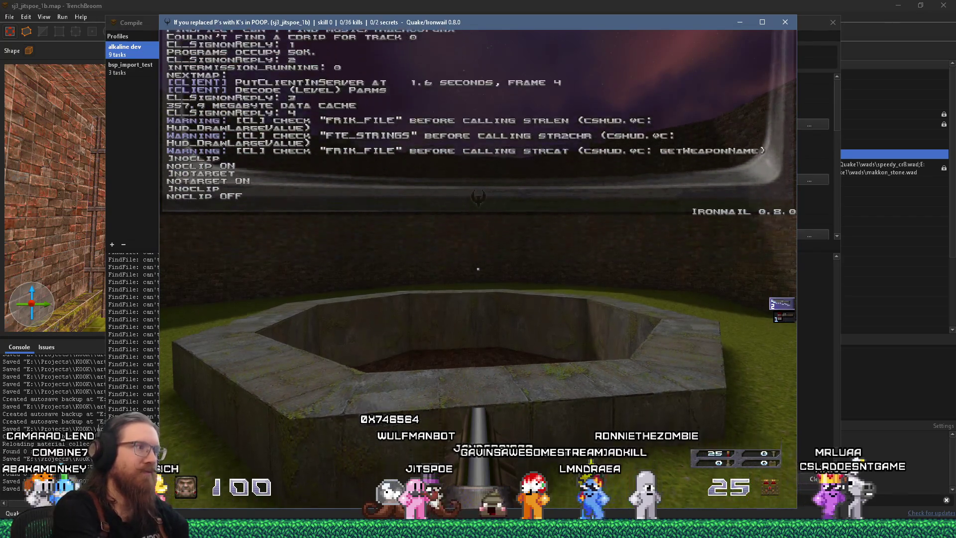
Fly down into the octagonal grate pit, rise back onto the grass, and reopen the console
key(grave)
key(w)
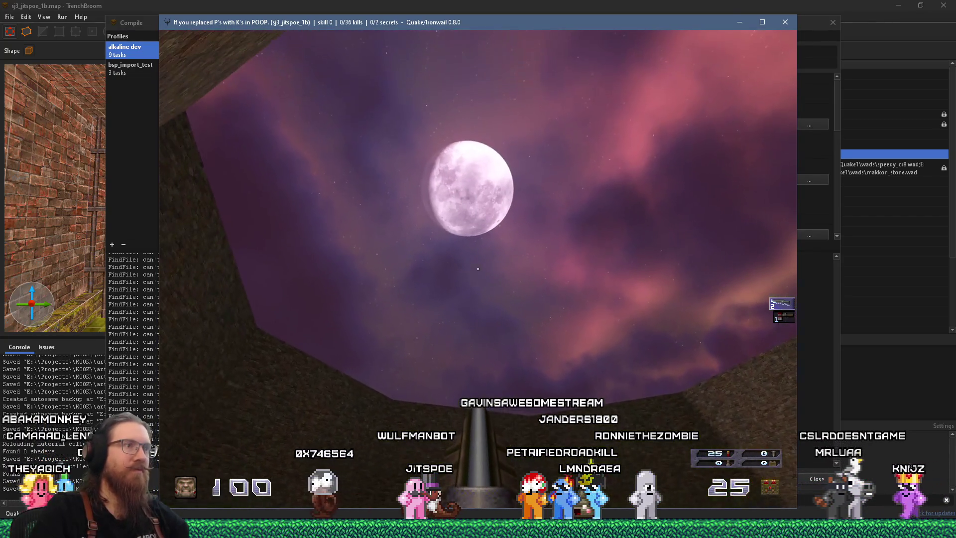
key(w)
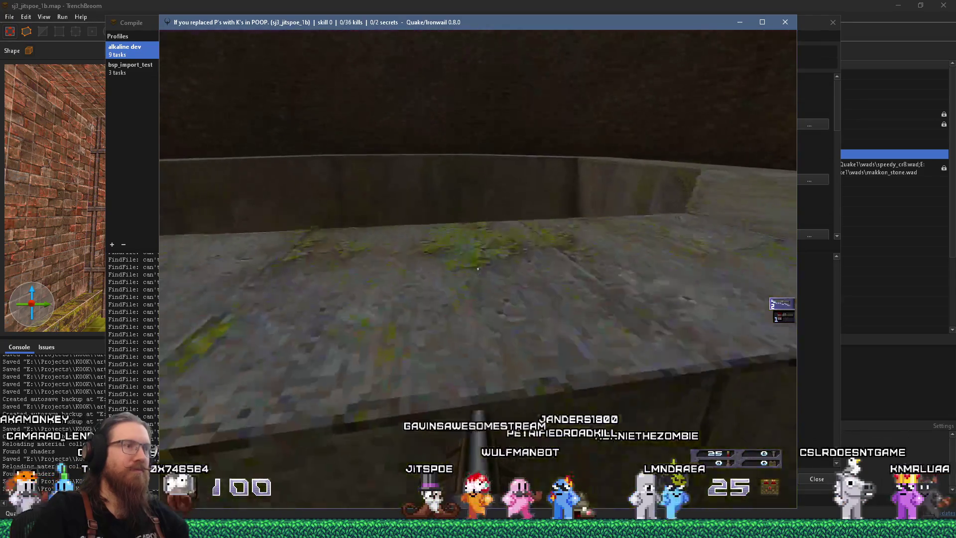
key(w)
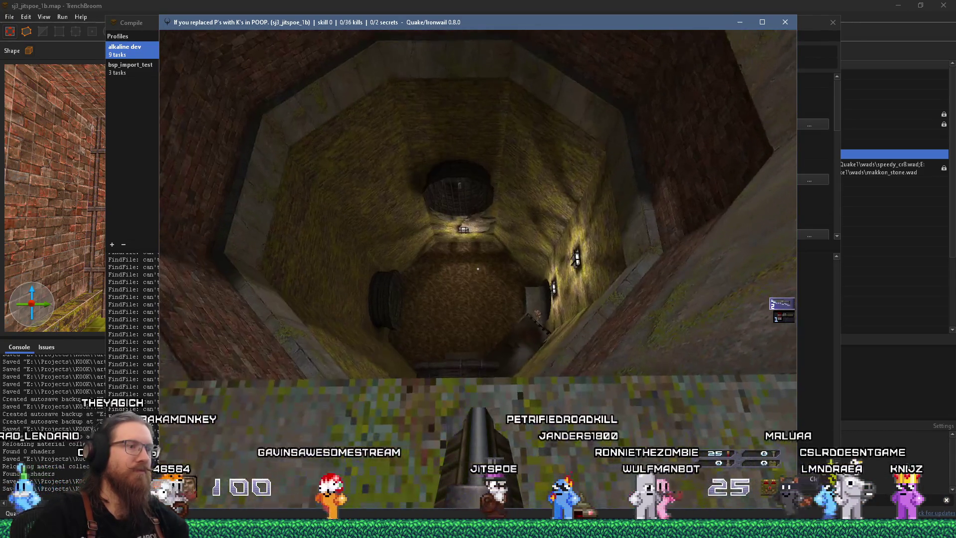
key(w)
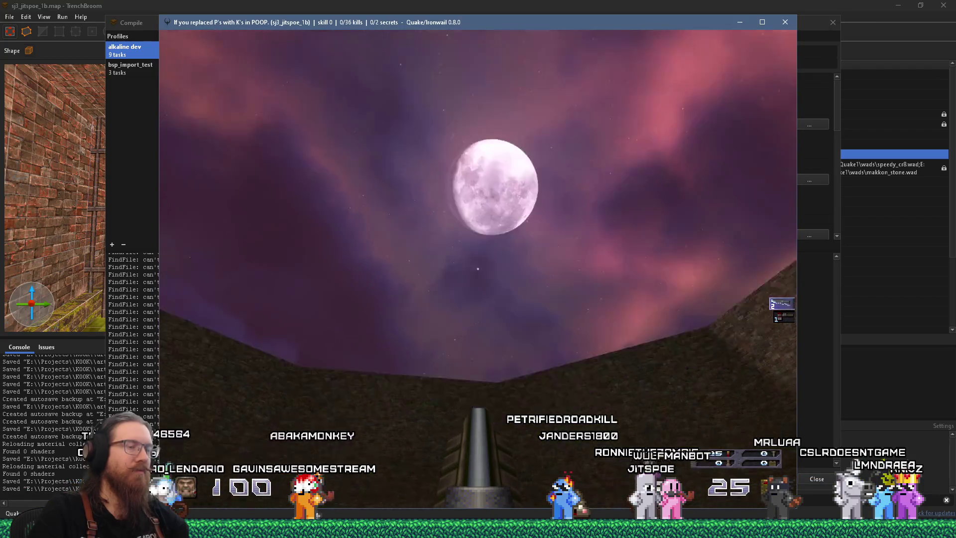
key(w)
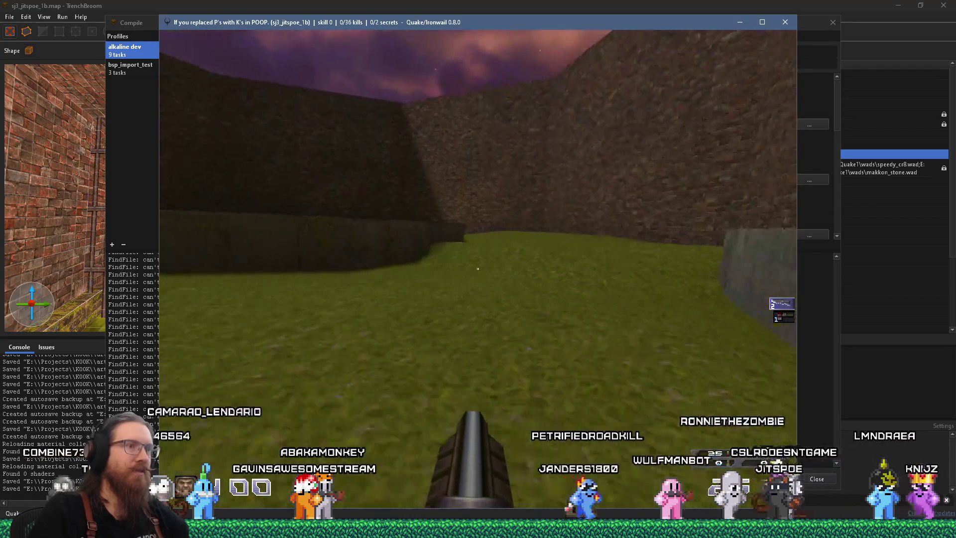
key(w)
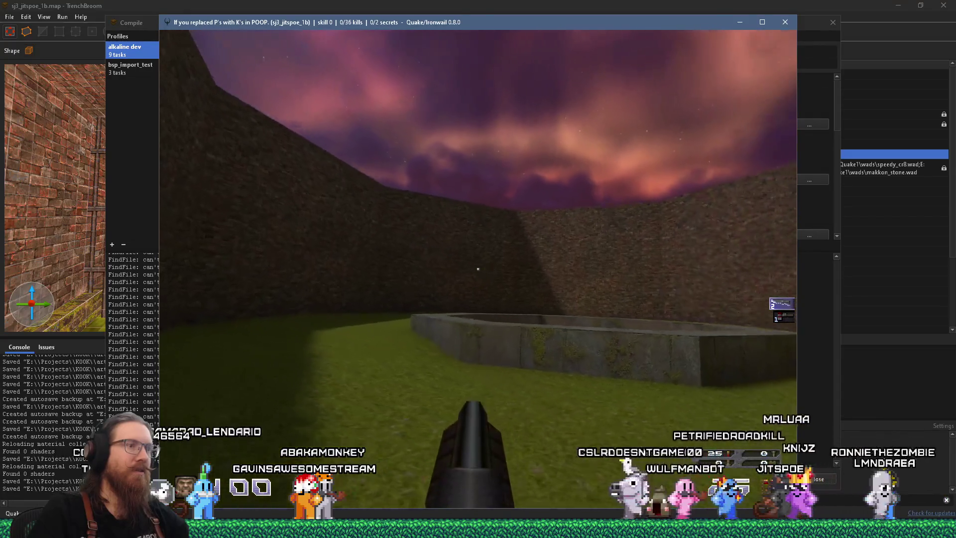
key(w)
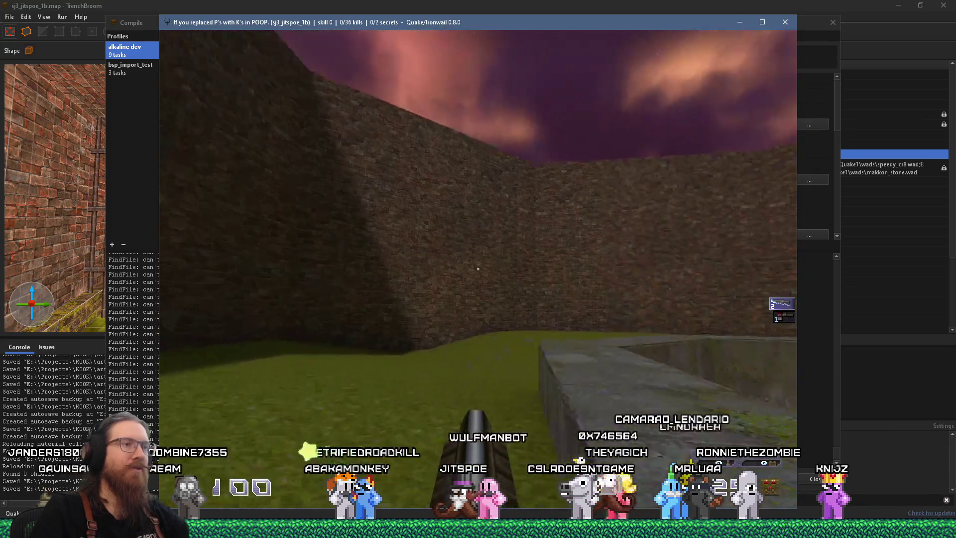
key(grave)
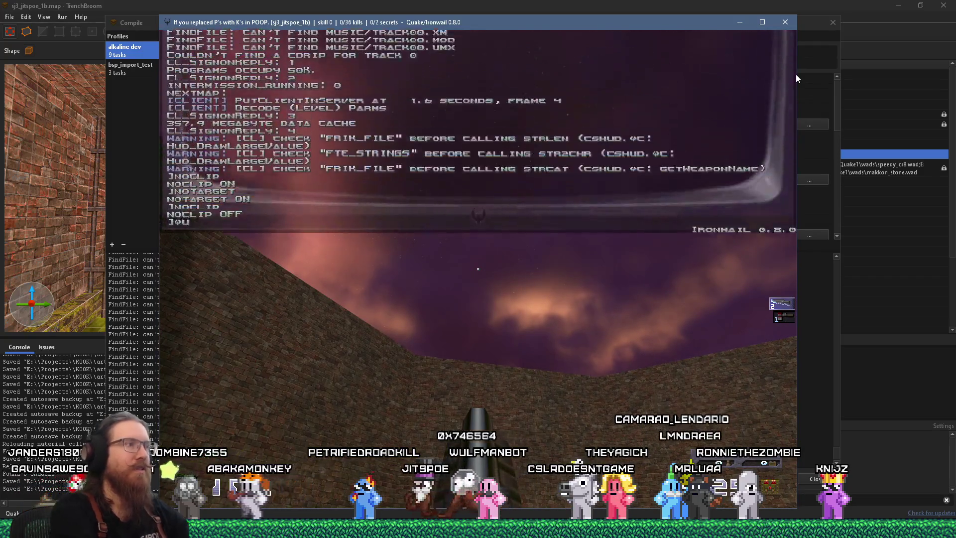
Quit the game with the quit command and close the Compile dialog
text(it)
key(Return)
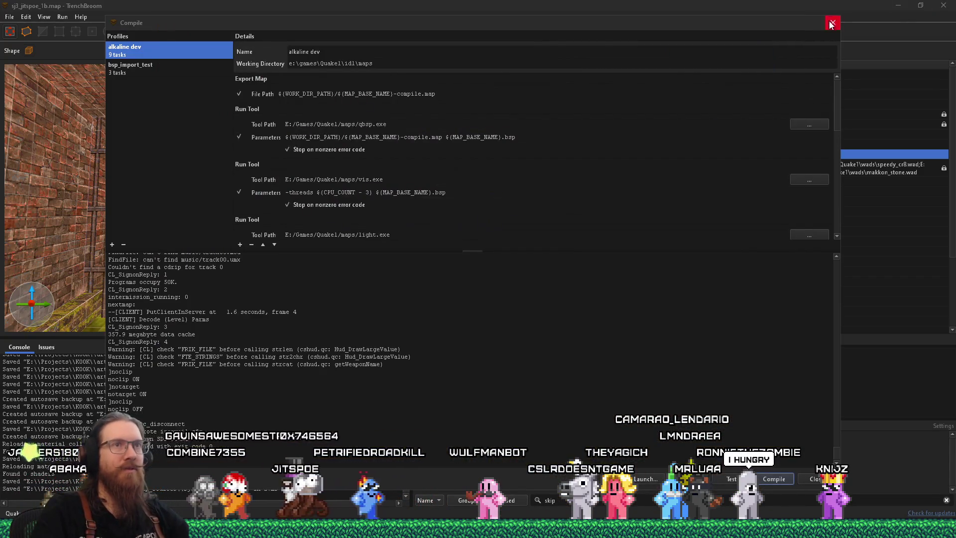
click(831, 24)
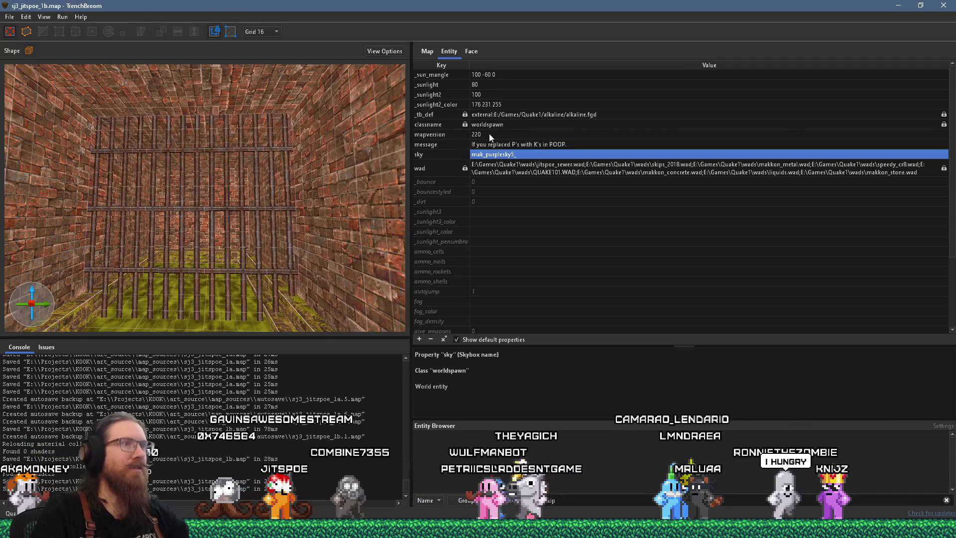
Lower the worldspawn _sunlight value from 80 to 40
click(455, 85)
click(481, 85)
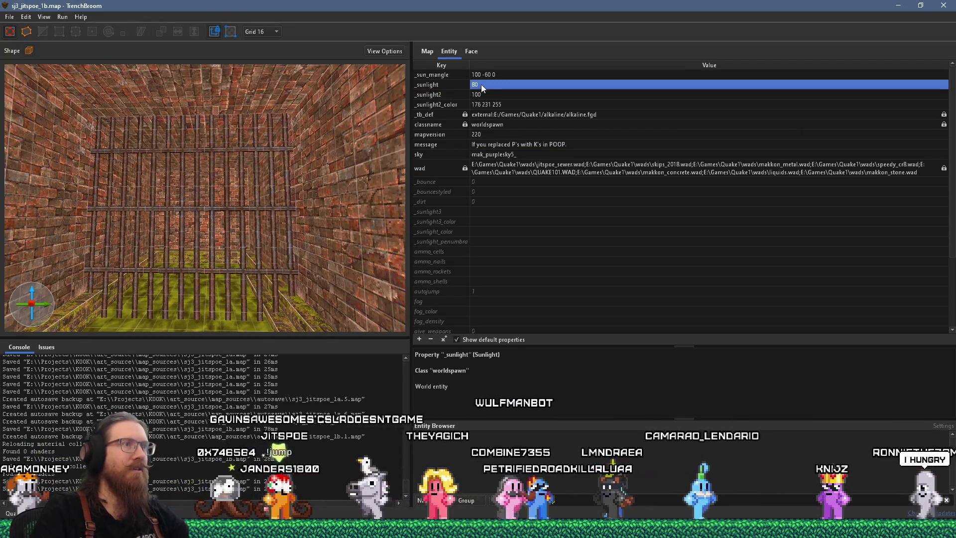
click(481, 85)
text(40)
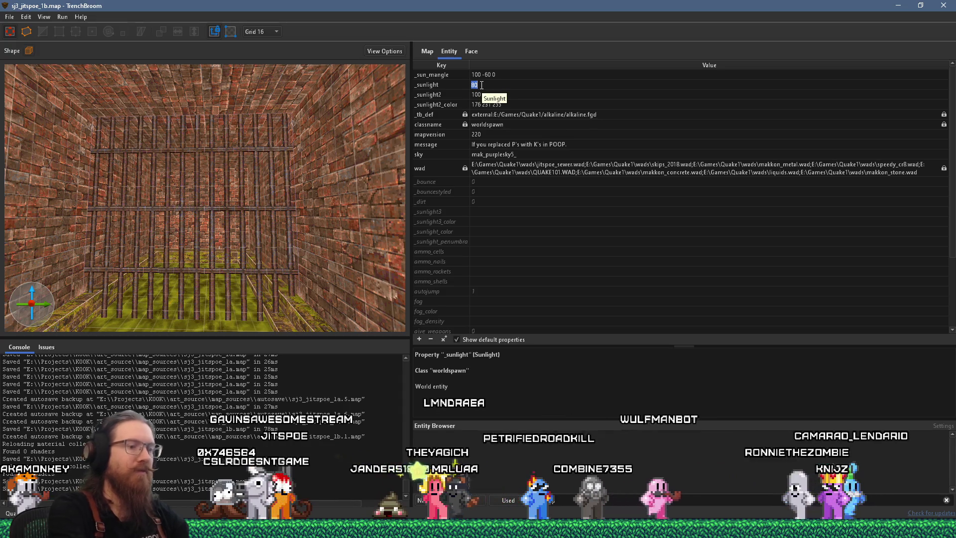
key(Return)
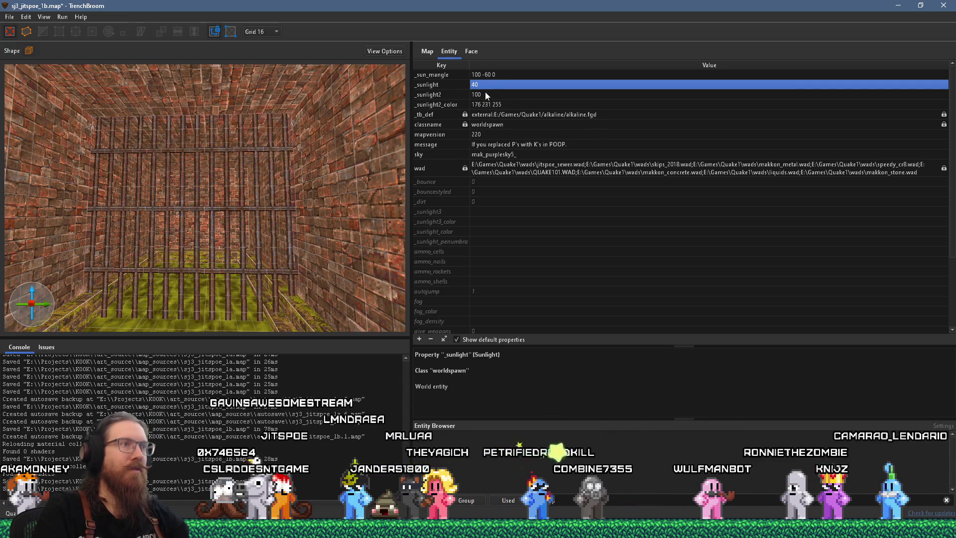
click(456, 105)
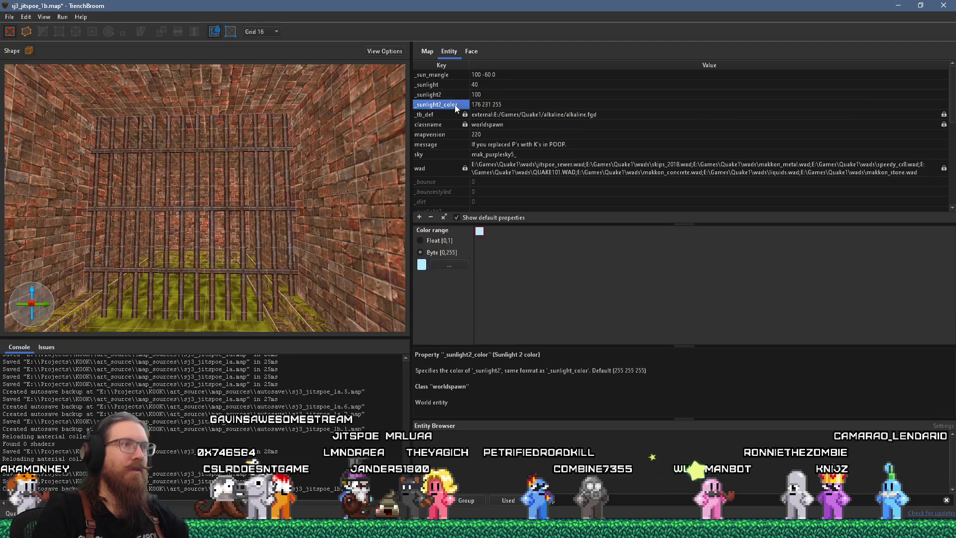
Pick a bluish violet 140 140 255 for _sunlight2_color in the colour picker
click(429, 266)
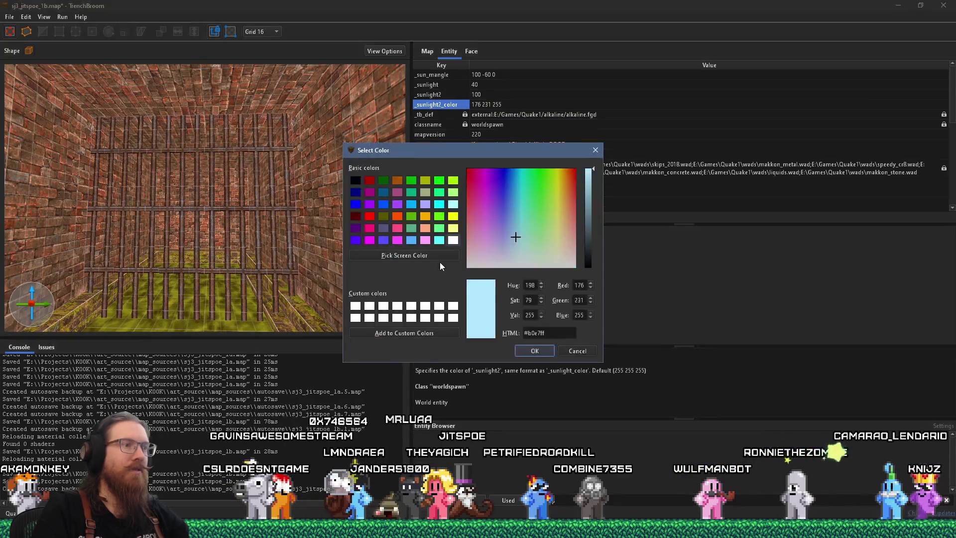
drag(513, 235, 503, 228)
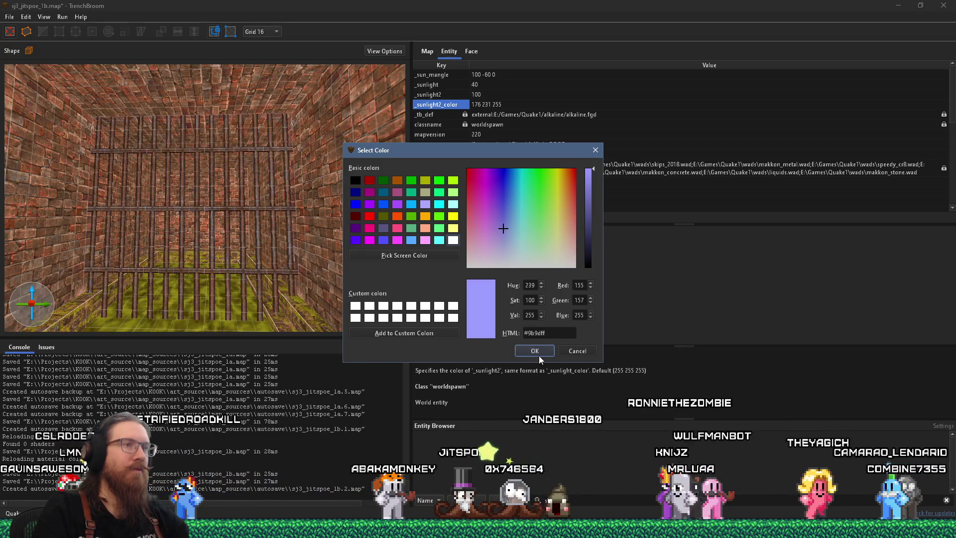
click(501, 227)
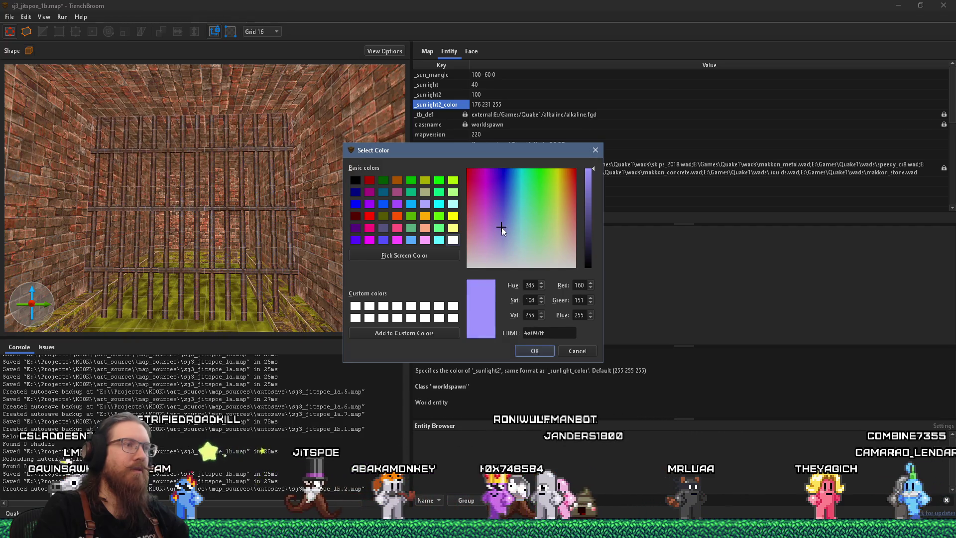
drag(501, 227, 503, 225)
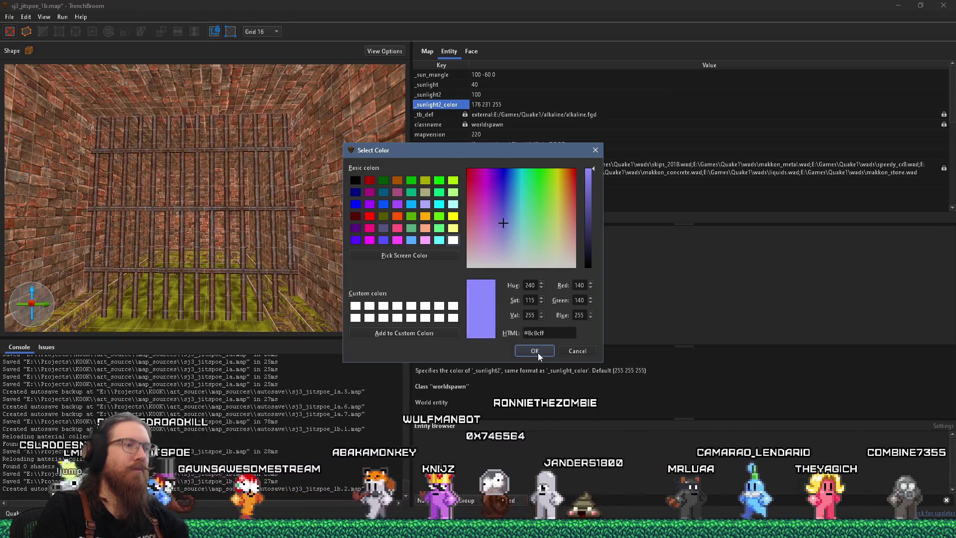
click(536, 351)
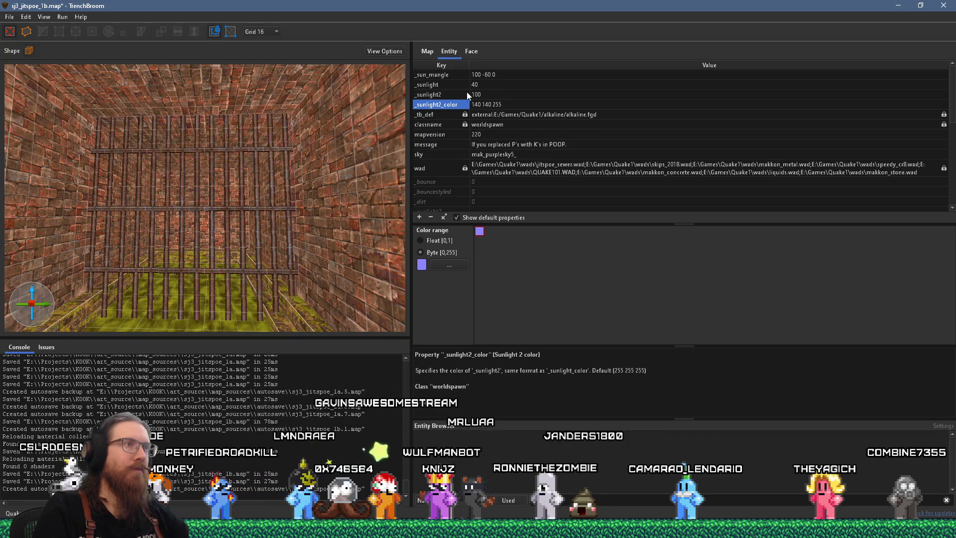
Save the sj3_jitspoe_1b map from the File menu
mouse_move(467, 94)
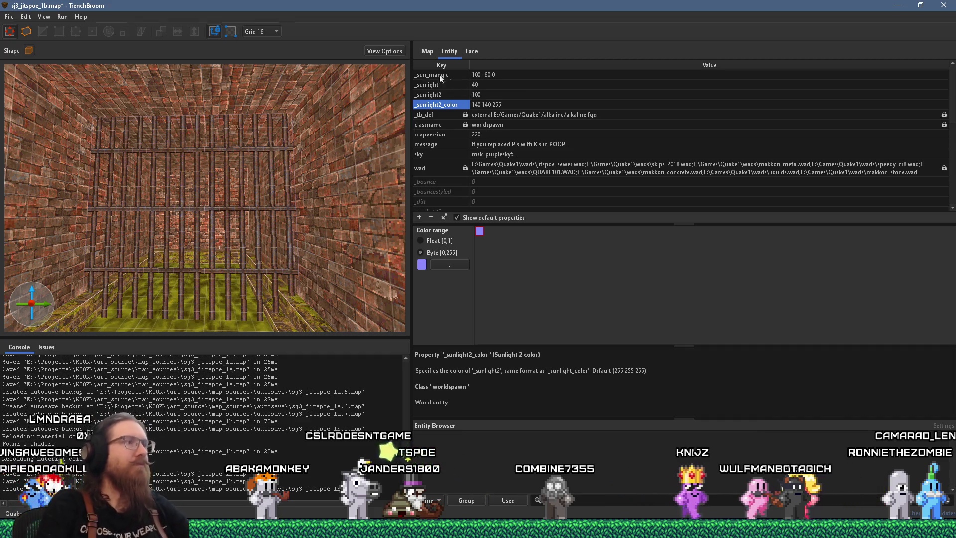
click(9, 17)
click(25, 68)
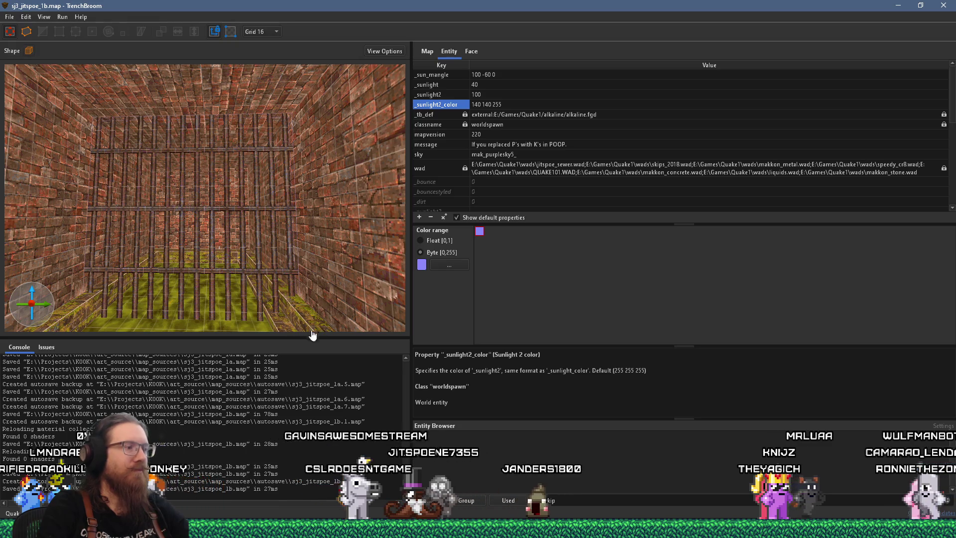
Open the newest screenshot, sj3_jitspoe_1b_2026-03-19_22-06-58.png, from alkaline\screenshots
click(359, 528)
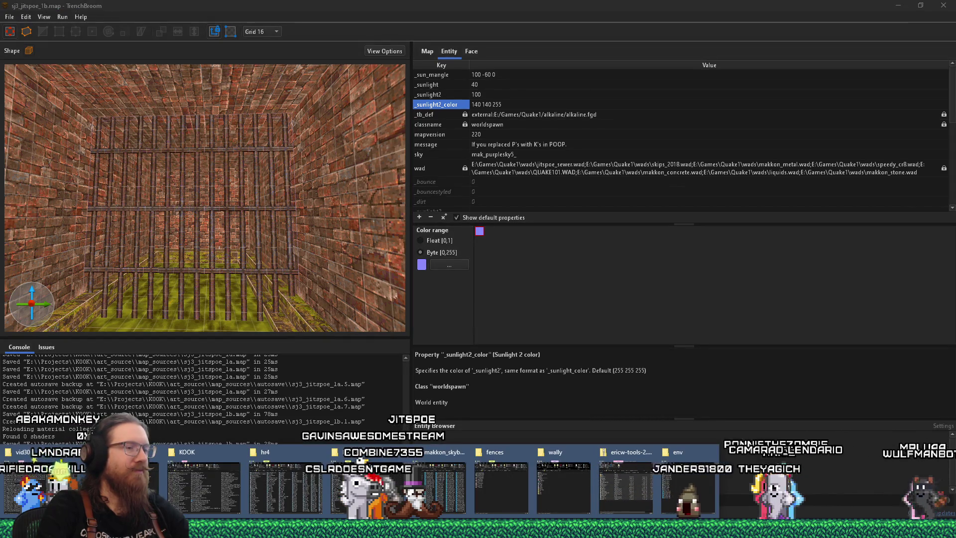
click(689, 485)
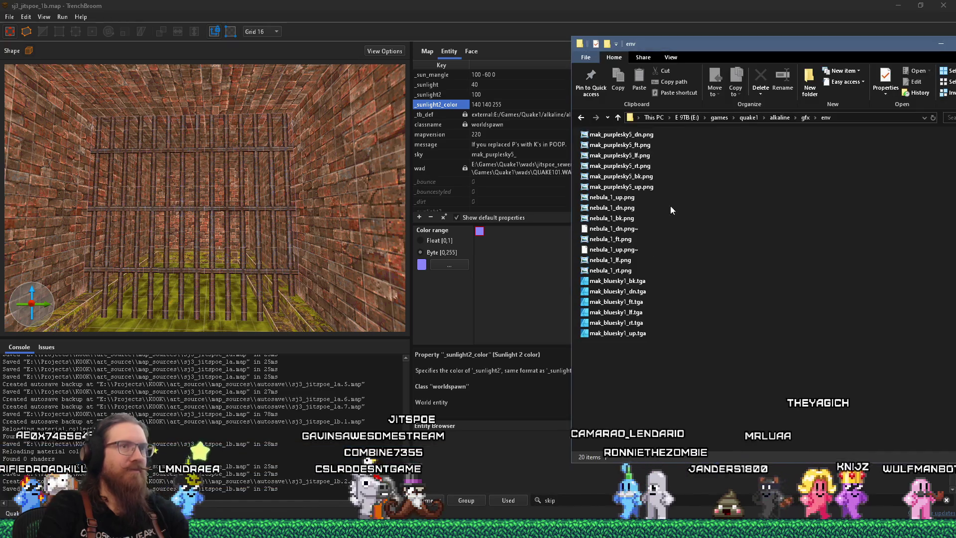
click(779, 117)
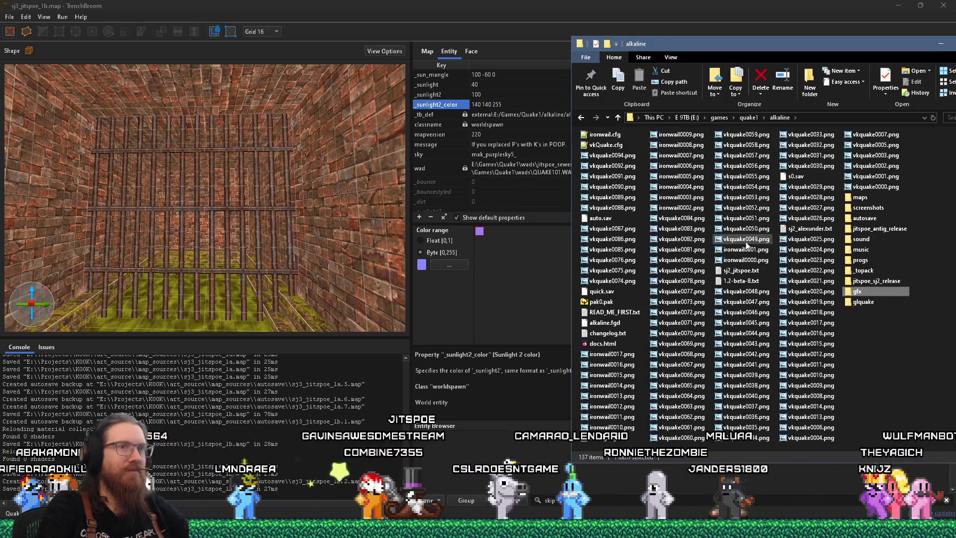
double_click(870, 211)
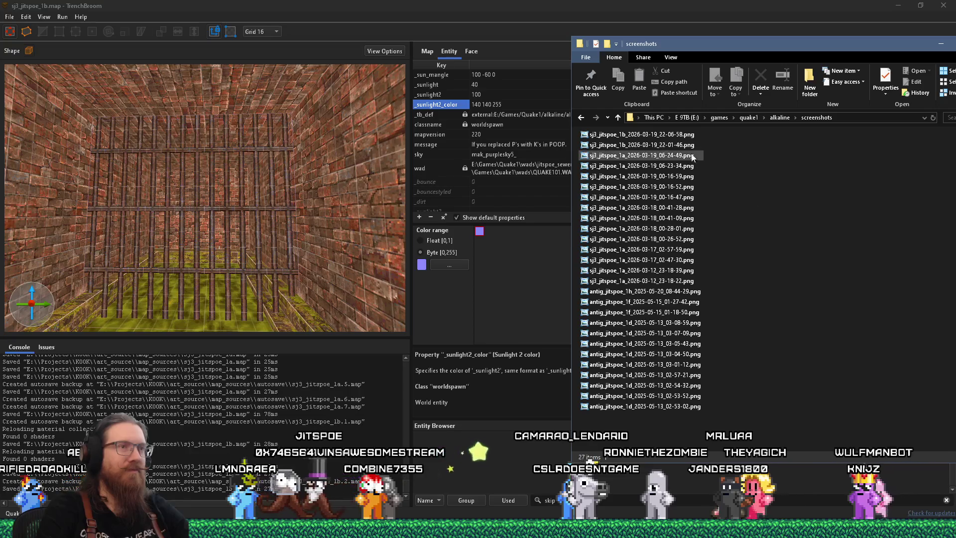
double_click(683, 140)
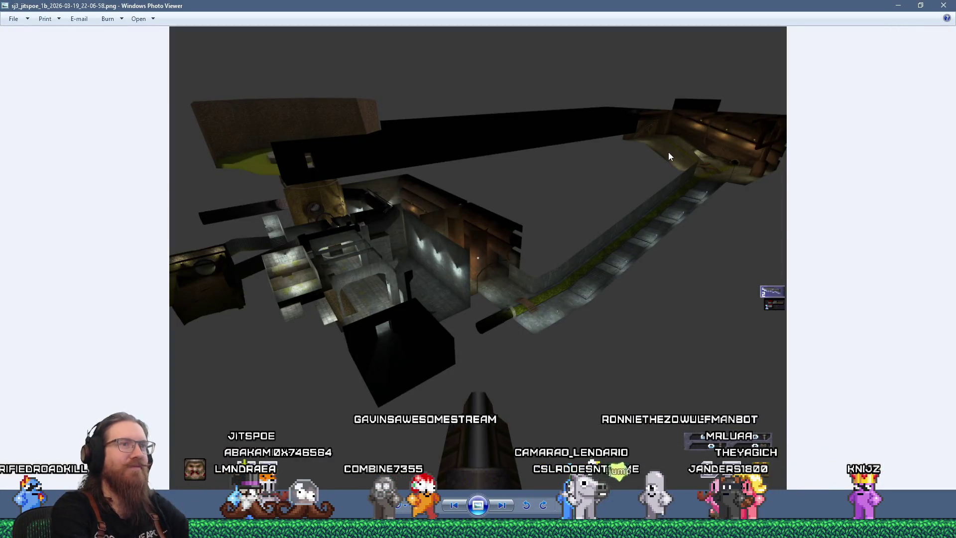
Flip back through the older sj3_jitspoe_1b and 1a screenshots, then close Photo Viewer
key(Left)
key(Left)
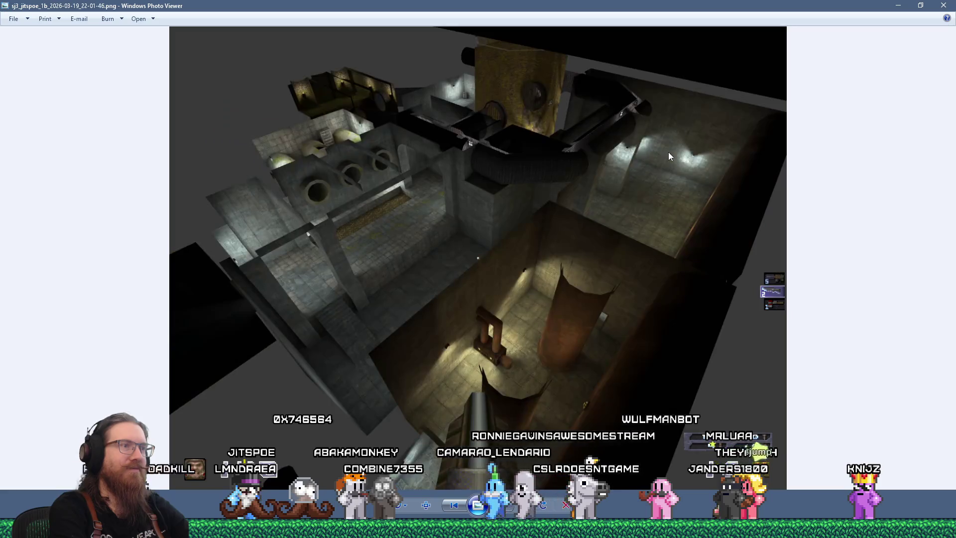
key(Left)
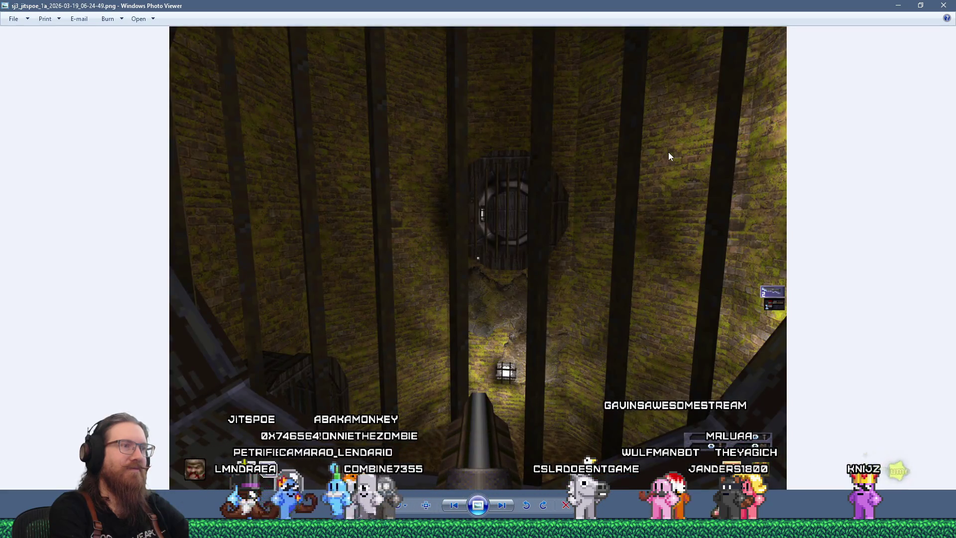
key(Left)
key(Left)
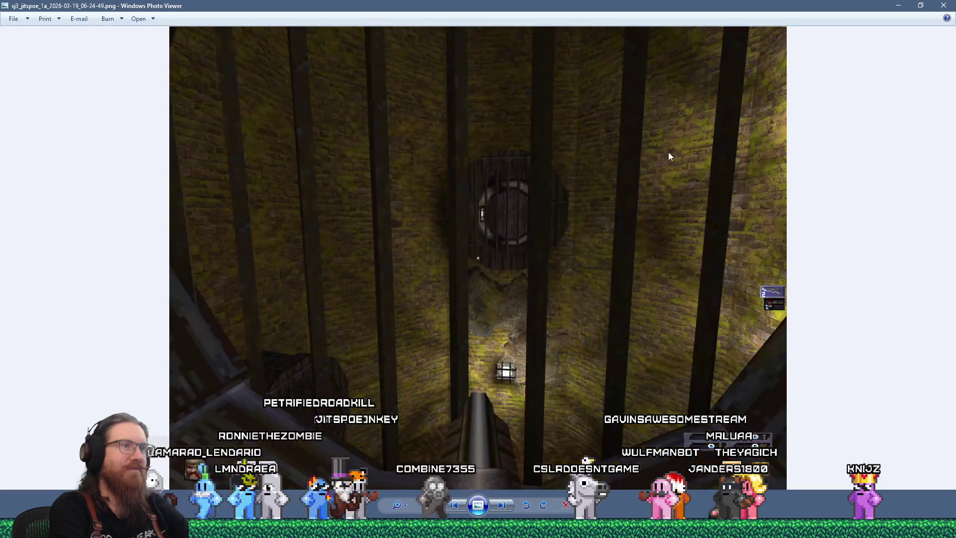
key(Right)
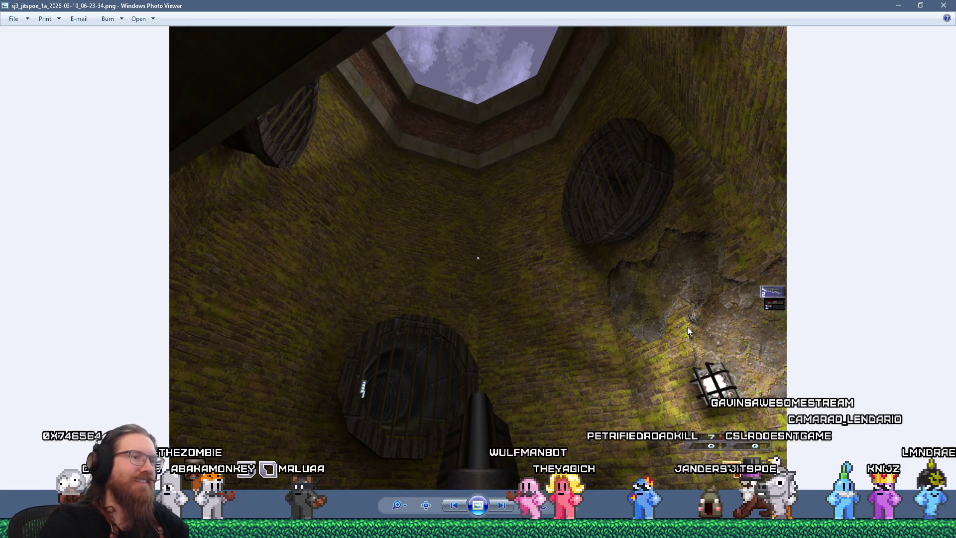
click(942, 5)
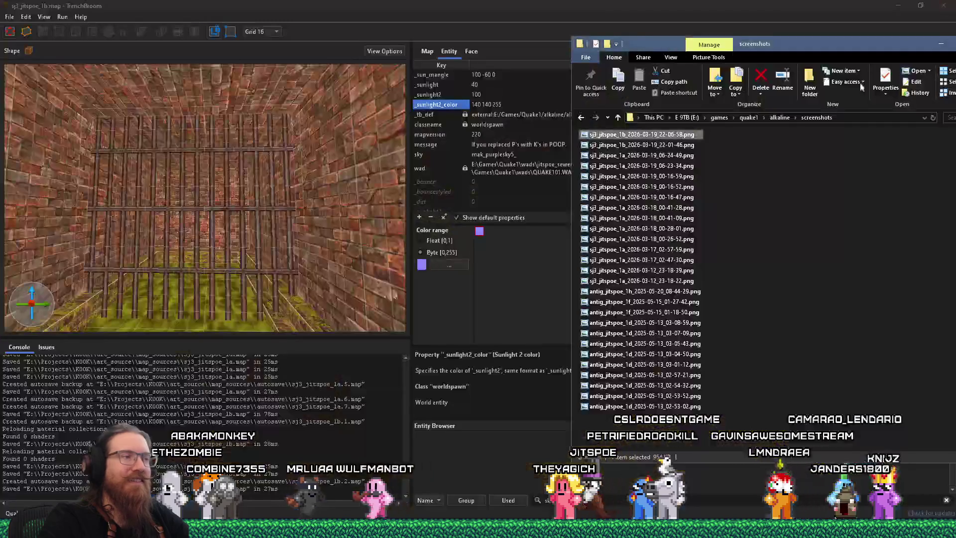
Select the light beside the yellow wall fixture and raise its light value from 3000 to 6000
click(276, 232)
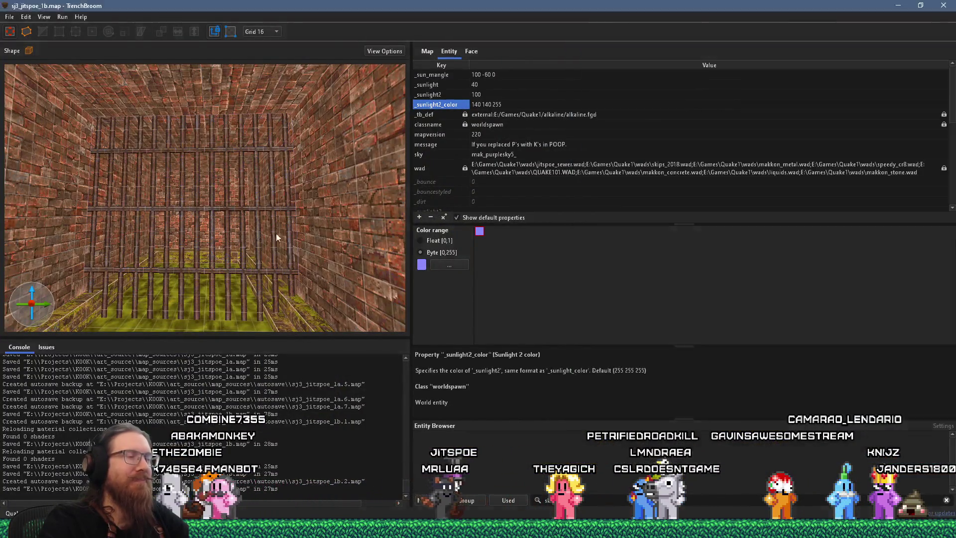
key(w)
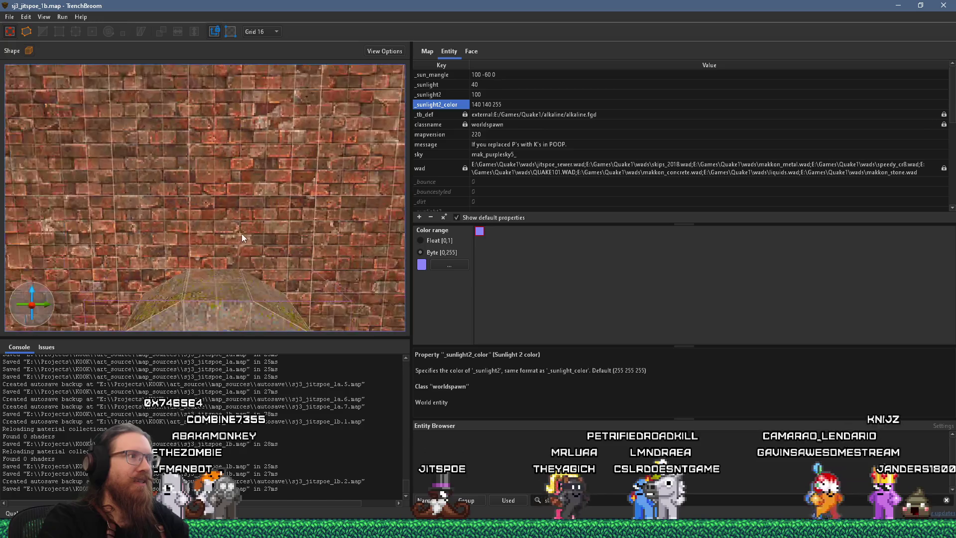
key(s)
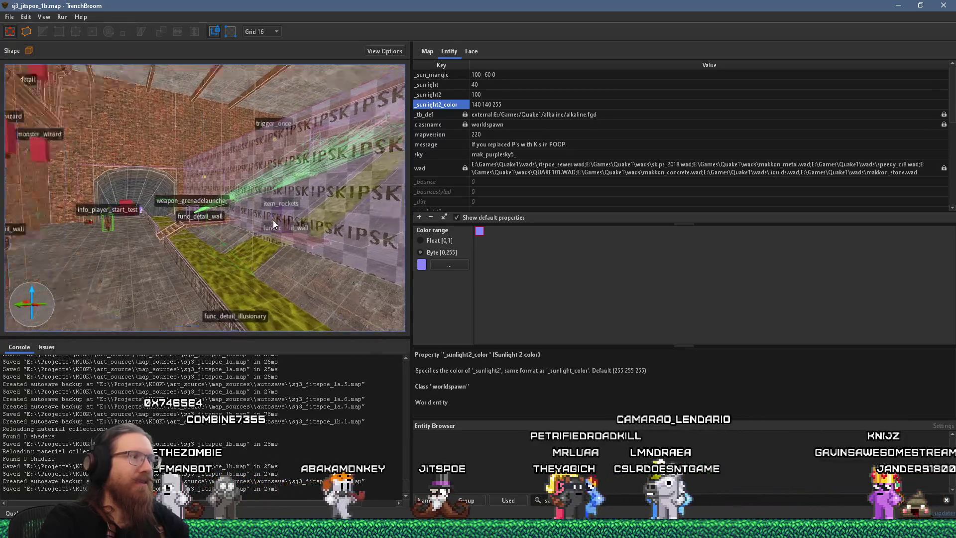
key(w)
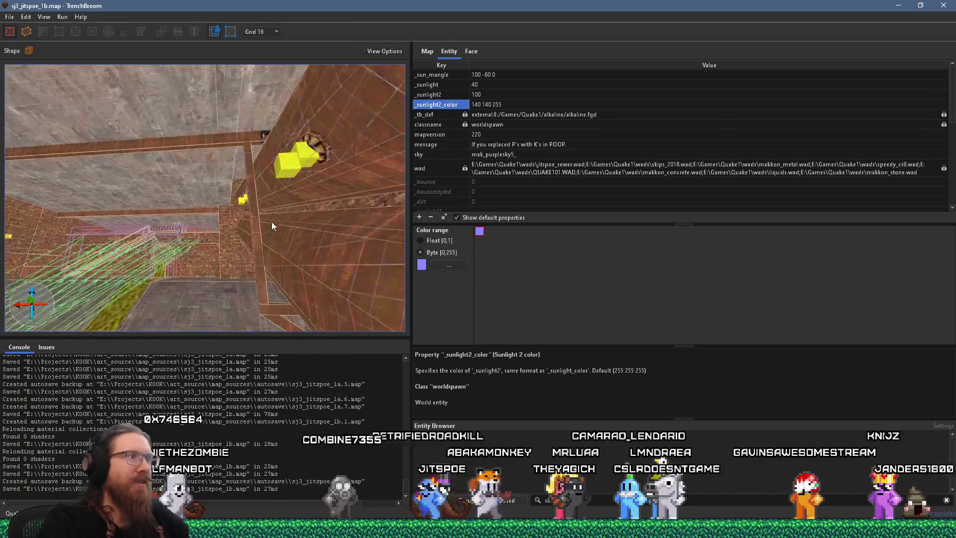
click(228, 283)
click(230, 282)
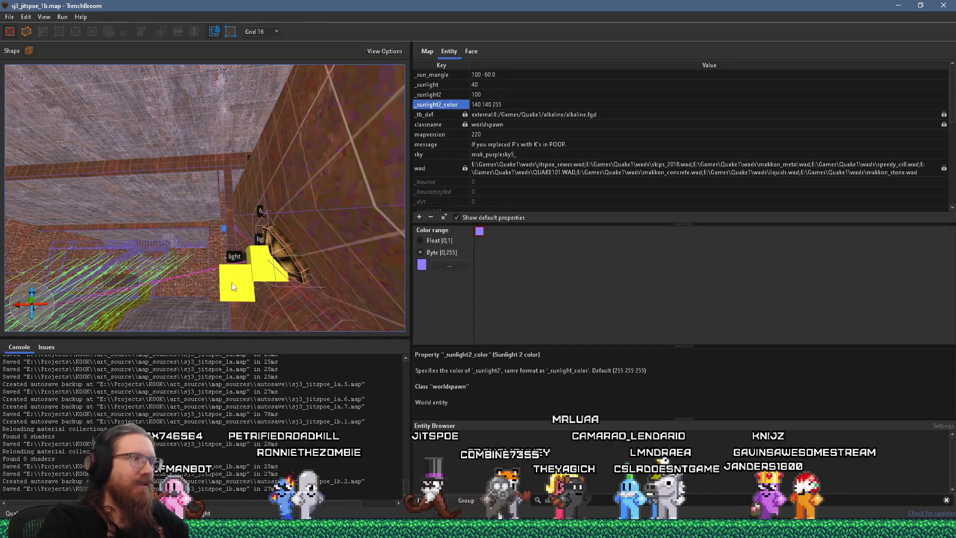
click(232, 285)
click(466, 123)
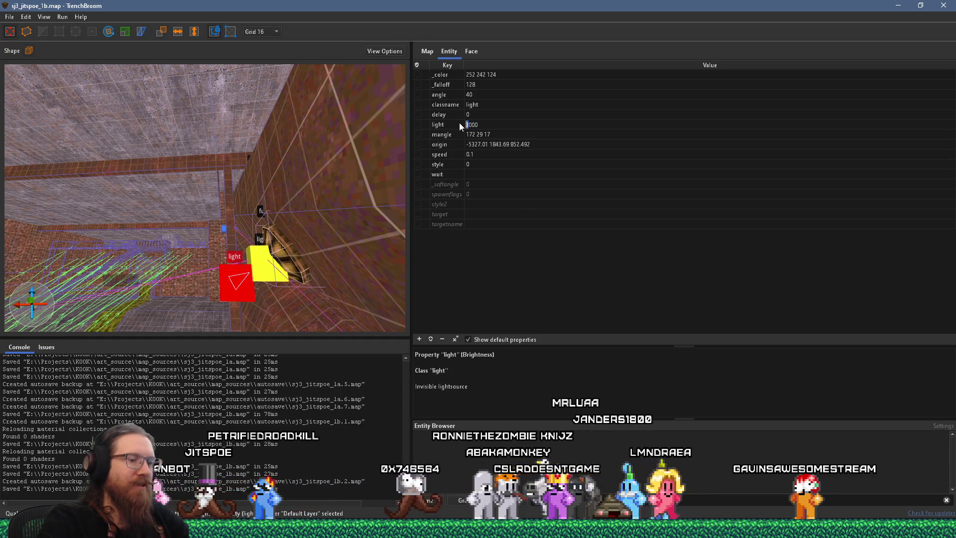
text(6)
key(Return)
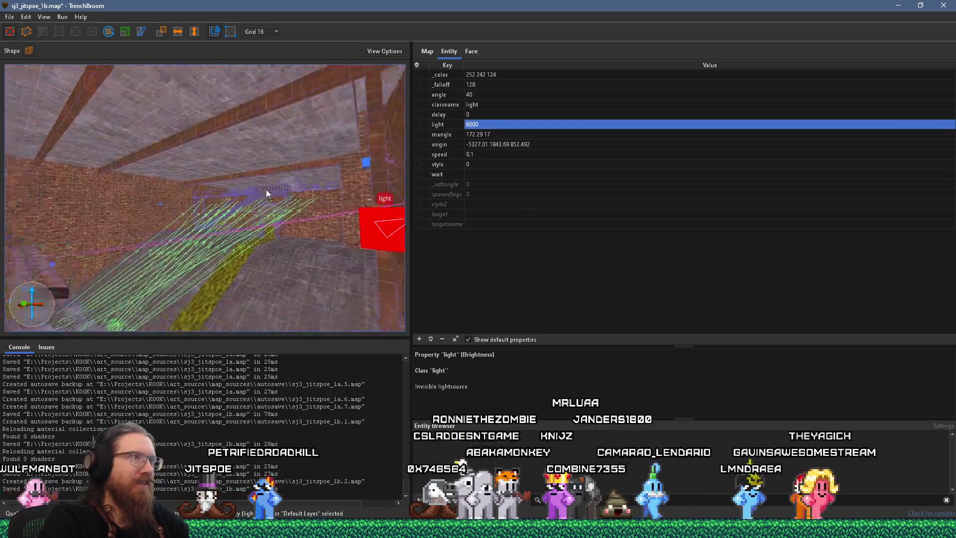
key(Escape)
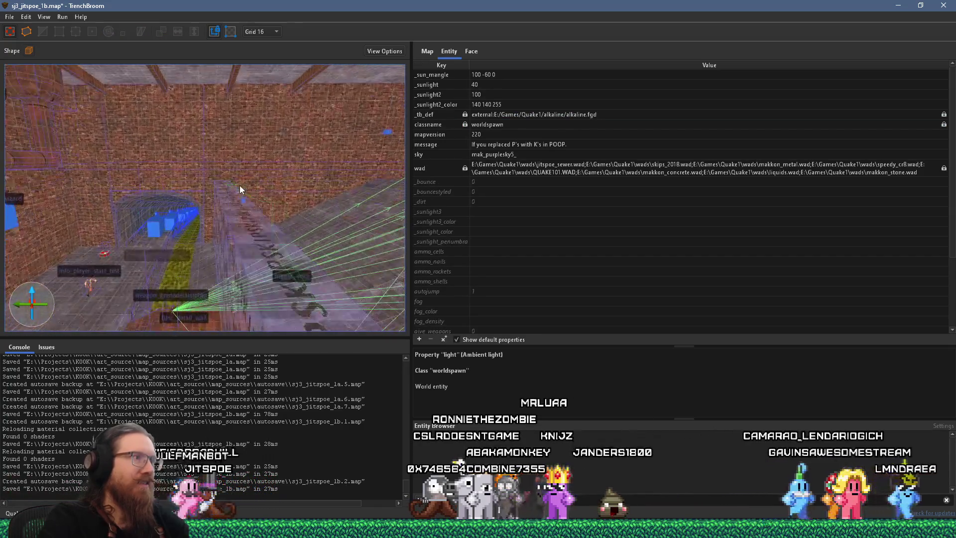
Turn the view side-on to the walkway and pick out the light_fixture1 box
scroll(240, 185, down, 5)
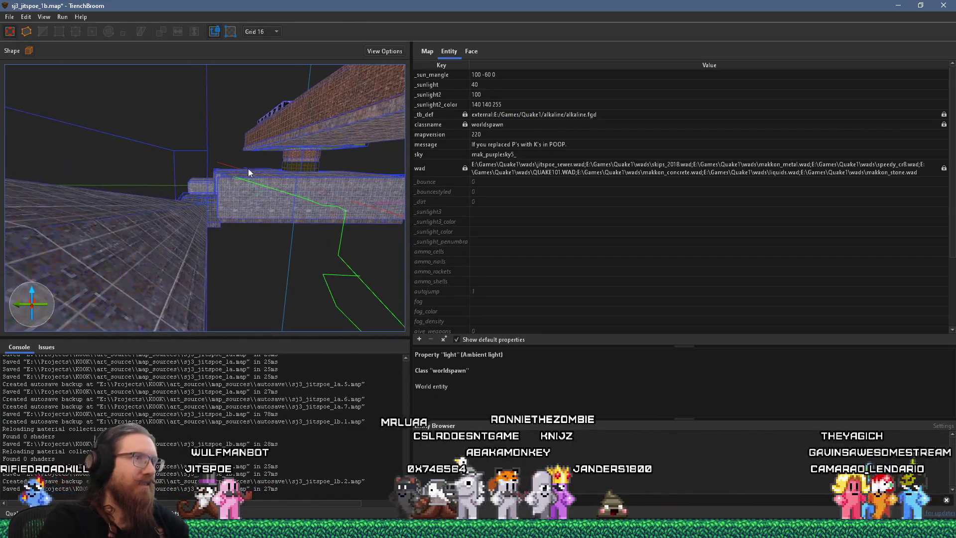
mouse_move(97, 211)
mouse_down()
mouse_move(253, 192)
mouse_move(214, 180)
mouse_move(203, 150)
mouse_move(122, 152)
mouse_move(199, 199)
mouse_move(247, 121)
mouse_move(172, 105)
mouse_move(265, 87)
mouse_move(181, 144)
mouse_move(208, 124)
mouse_move(180, 162)
mouse_move(69, 98)
mouse_move(118, 95)
mouse_move(54, 74)
mouse_move(248, 166)
mouse_move(173, 109)
mouse_move(59, 98)
mouse_move(140, 112)
mouse_move(135, 144)
mouse_move(110, 170)
mouse_move(68, 169)
mouse_move(125, 176)
mouse_move(178, 166)
mouse_move(90, 190)
mouse_move(127, 172)
mouse_move(206, 196)
mouse_move(136, 178)
mouse_up()
click(90, 191)
Select the GrateLight entities and drag them onto the grate beside light_fixture1
click(89, 191)
click(140, 121)
mouse_move(139, 120)
mouse_down()
mouse_move(102, 195)
mouse_move(91, 157)
mouse_up()
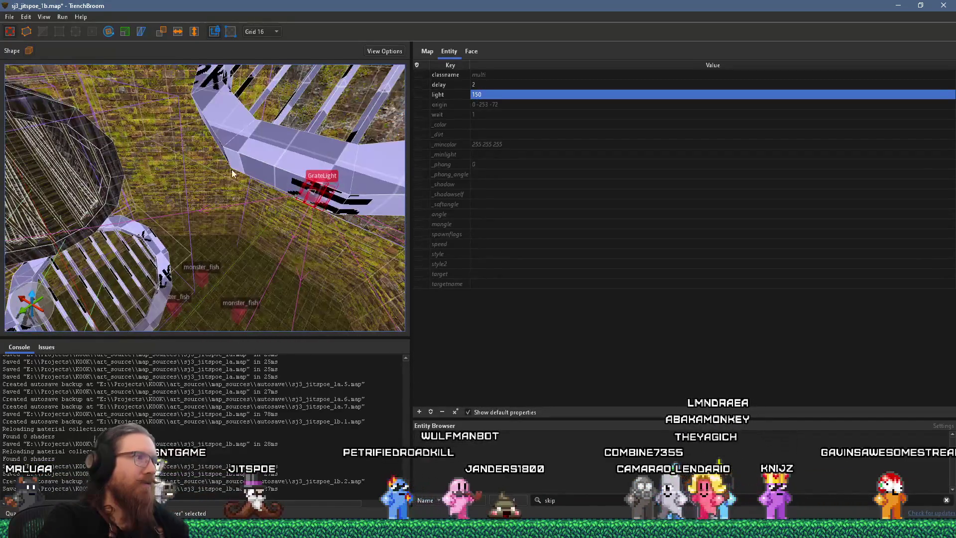
drag(231, 170, 141, 66)
mouse_move(308, 200)
mouse_down()
mouse_move(54, 159)
mouse_move(50, 129)
mouse_move(149, 189)
mouse_move(186, 195)
mouse_move(183, 216)
mouse_move(194, 132)
mouse_move(209, 157)
mouse_up()
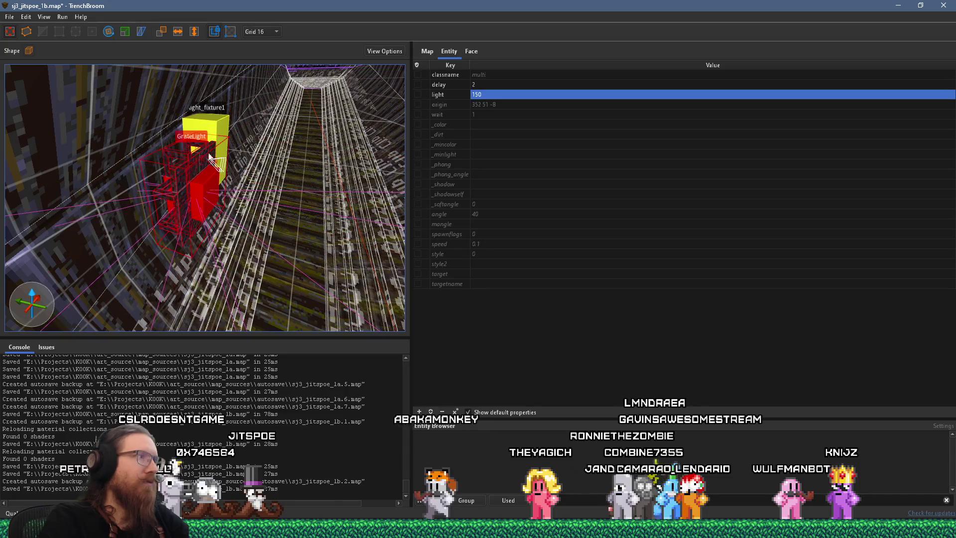
Rotate the GrateLight about the vertical axis with the Rotate tool
click(108, 31)
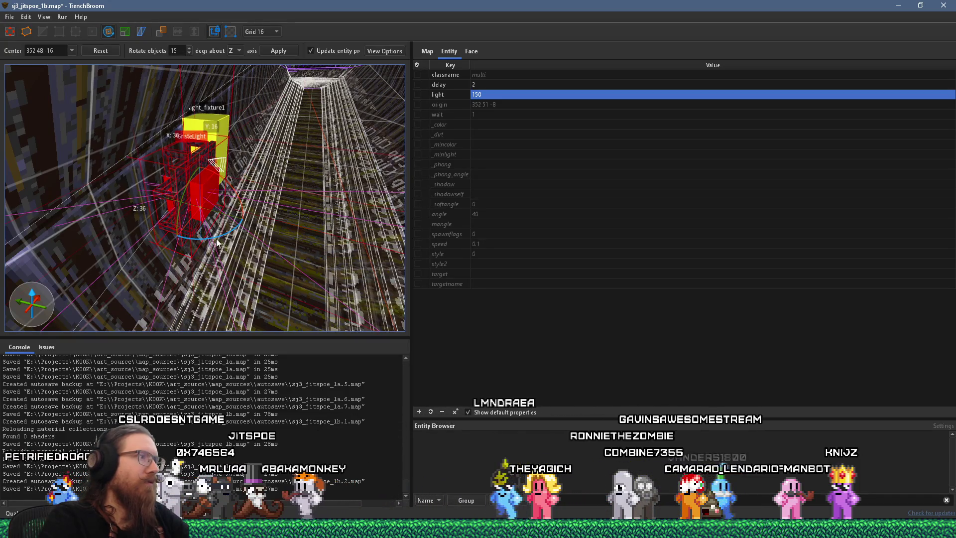
mouse_move(217, 242)
mouse_down()
mouse_move(234, 199)
mouse_move(228, 142)
mouse_move(162, 165)
mouse_move(174, 160)
mouse_move(118, 164)
mouse_move(113, 152)
mouse_move(210, 148)
mouse_up()
scroll(178, 100, up, 3)
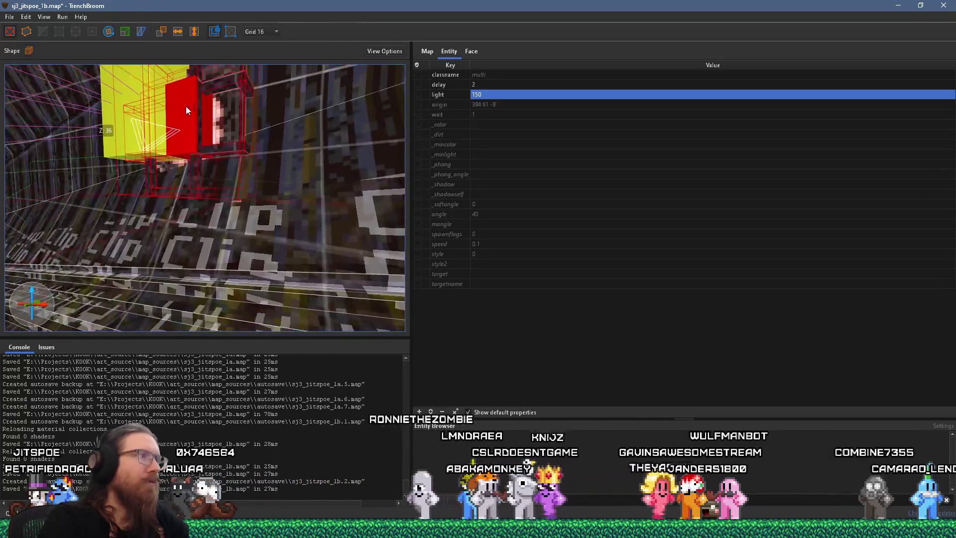
scroll(187, 106, down, 5)
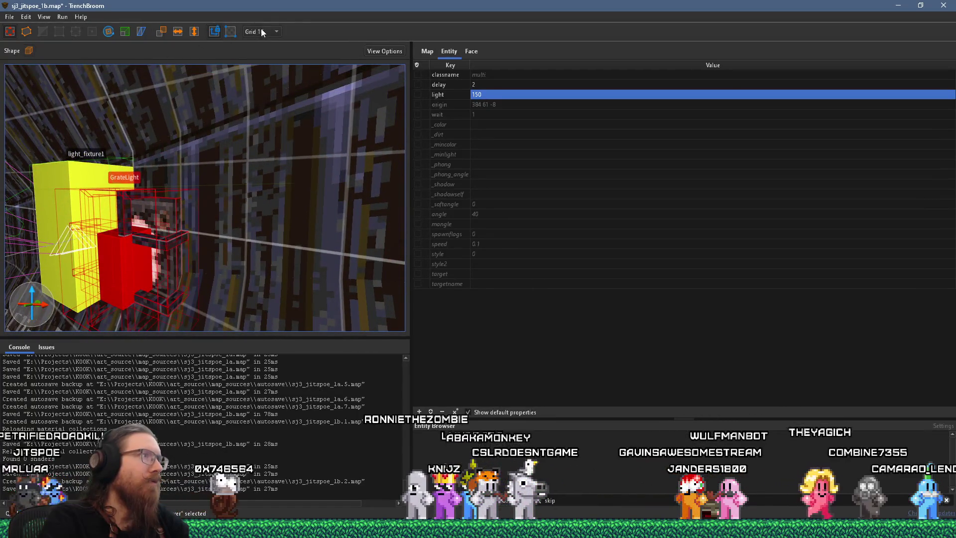
Set the grid to 4 and nudge the GrateLight slightly along the grate
click(261, 32)
click(261, 64)
scroll(200, 119, up, 3)
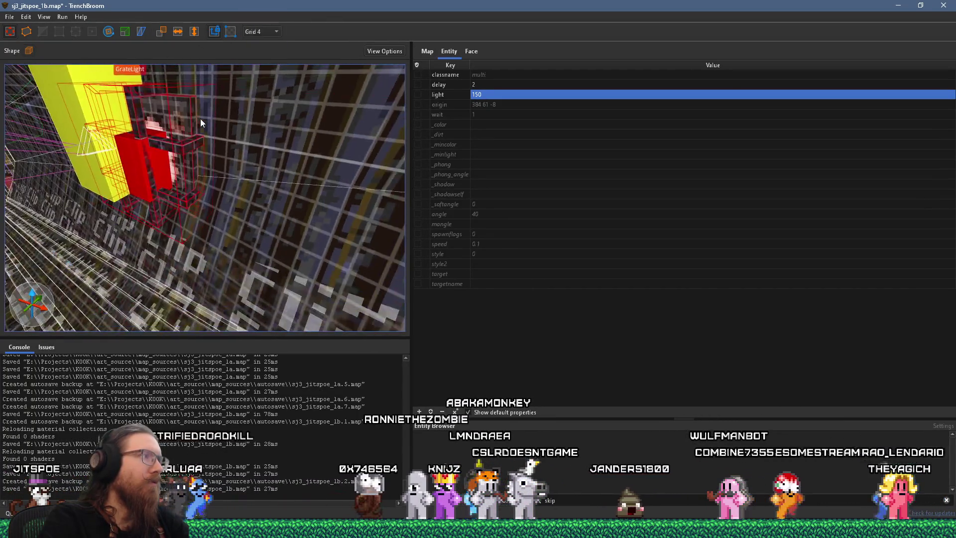
mouse_move(293, 301)
mouse_down()
mouse_move(267, 242)
mouse_move(160, 140)
mouse_move(155, 110)
mouse_move(166, 137)
mouse_move(202, 163)
mouse_move(273, 133)
mouse_move(261, 147)
mouse_up()
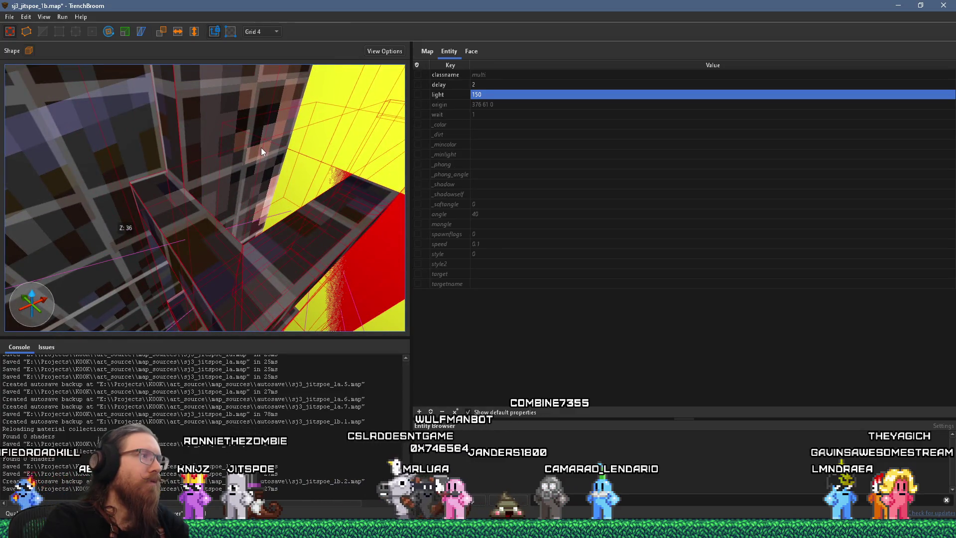
scroll(261, 147, down, 5)
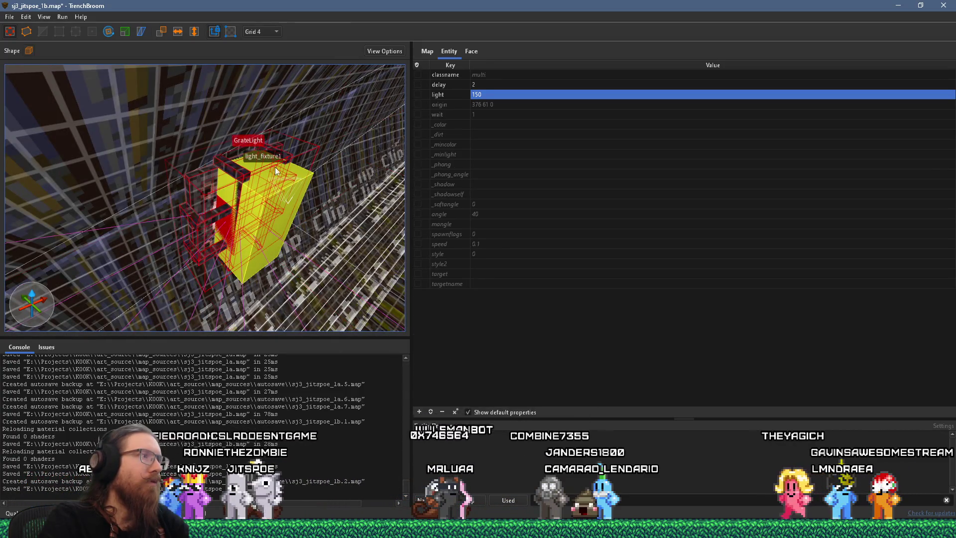
click(291, 198)
key(Escape)
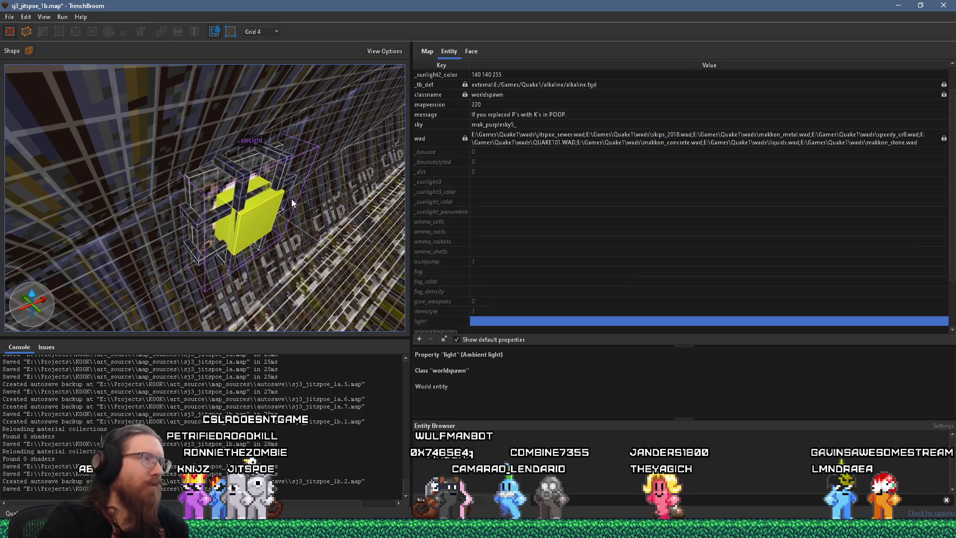
Select the GrateLight entity and raise it higher on the pipe
mouse_move(291, 199)
mouse_down()
mouse_move(235, 177)
mouse_move(178, 175)
mouse_move(155, 131)
mouse_move(182, 160)
mouse_move(244, 189)
mouse_move(278, 191)
mouse_move(280, 168)
mouse_move(249, 147)
mouse_move(261, 169)
mouse_move(258, 193)
mouse_move(216, 217)
mouse_move(242, 202)
mouse_move(104, 227)
mouse_move(161, 214)
mouse_move(160, 200)
mouse_up()
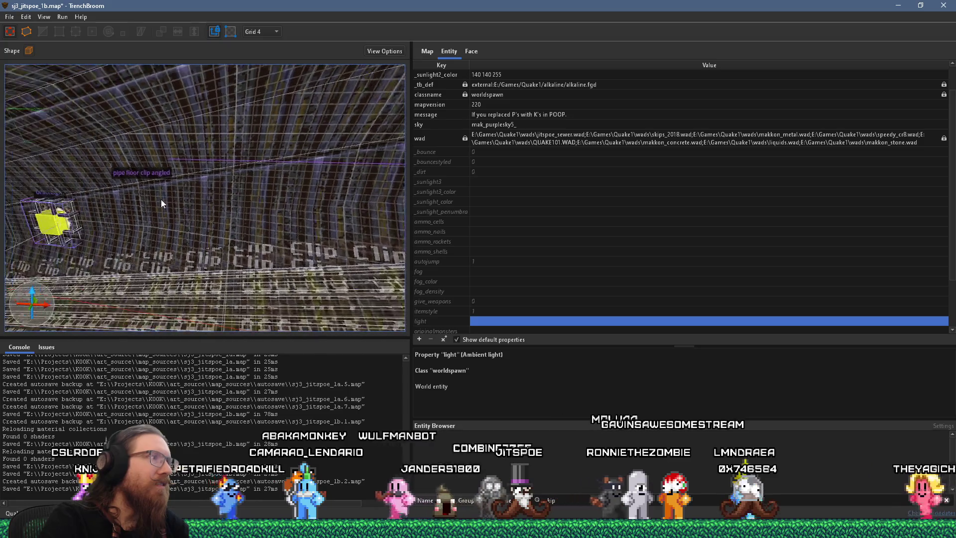
click(58, 215)
mouse_move(58, 217)
mouse_down()
mouse_move(69, 231)
mouse_move(79, 208)
mouse_move(127, 180)
mouse_move(96, 234)
mouse_move(29, 198)
mouse_up()
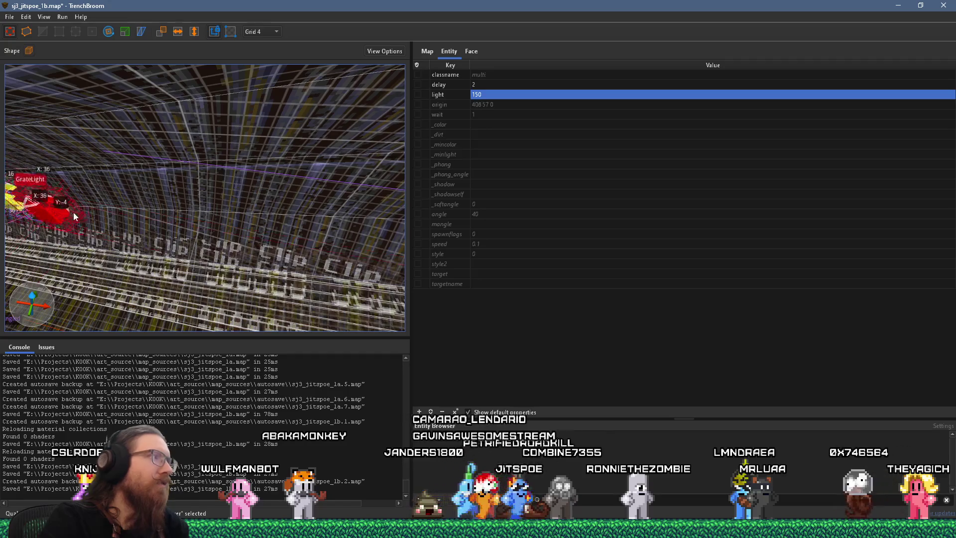
mouse_move(326, 240)
mouse_down()
mouse_move(111, 157)
mouse_move(201, 153)
mouse_move(216, 164)
mouse_move(207, 98)
mouse_up()
scroll(205, 158, up, 5)
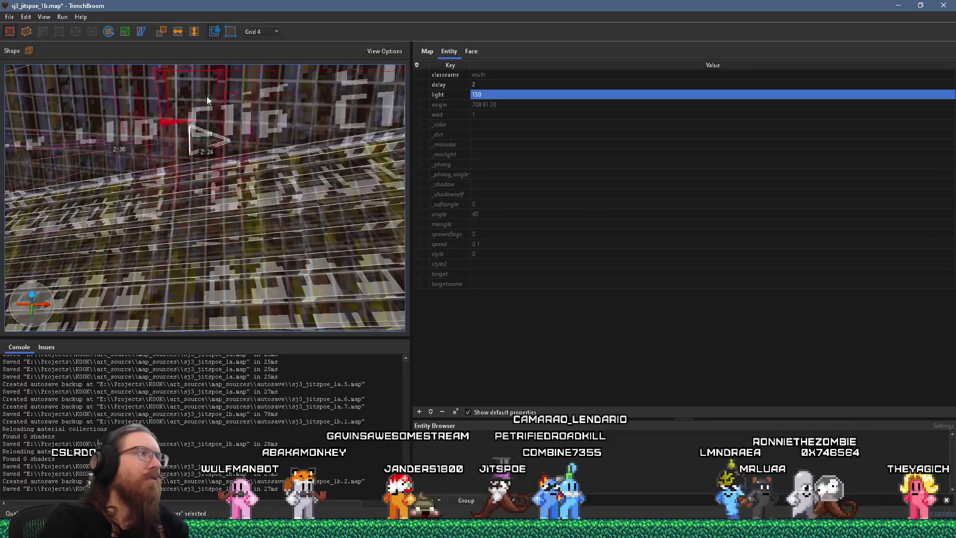
scroll(231, 188, down, 3)
drag(210, 217, 201, 116)
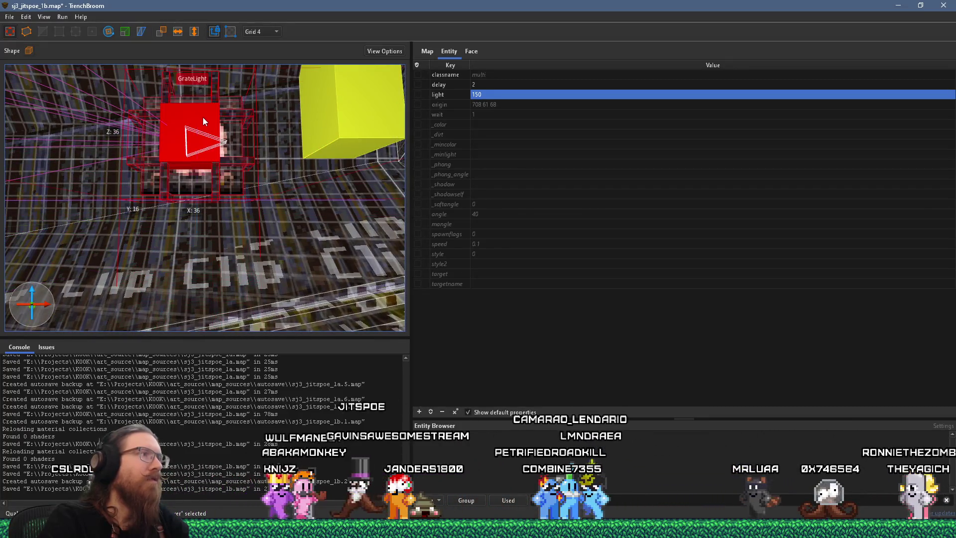
scroll(202, 117, up, 3)
scroll(204, 164, down, 5)
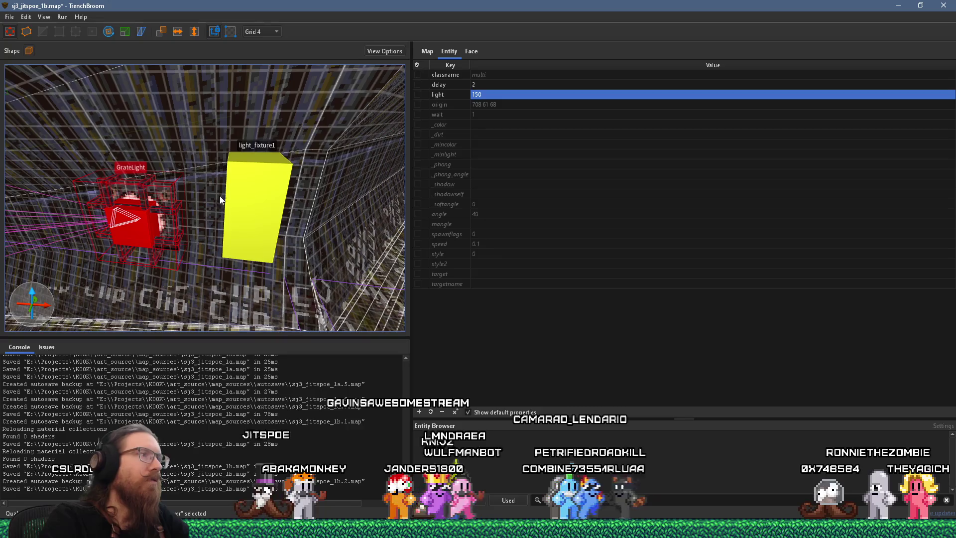
Delete light_fixture1 beside the grate, then slide the GrateLight further along the pipe and lower it slightly
click(245, 206)
key(Delete)
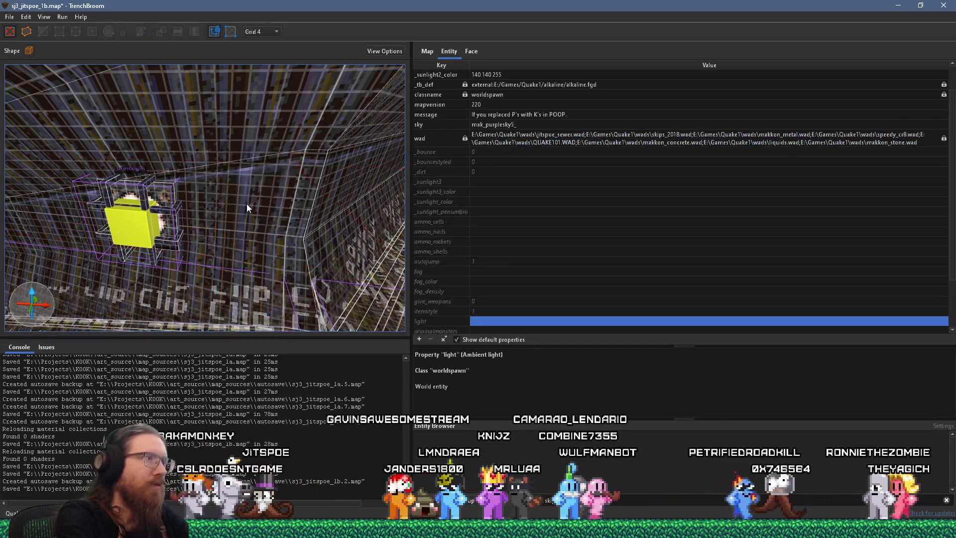
click(151, 219)
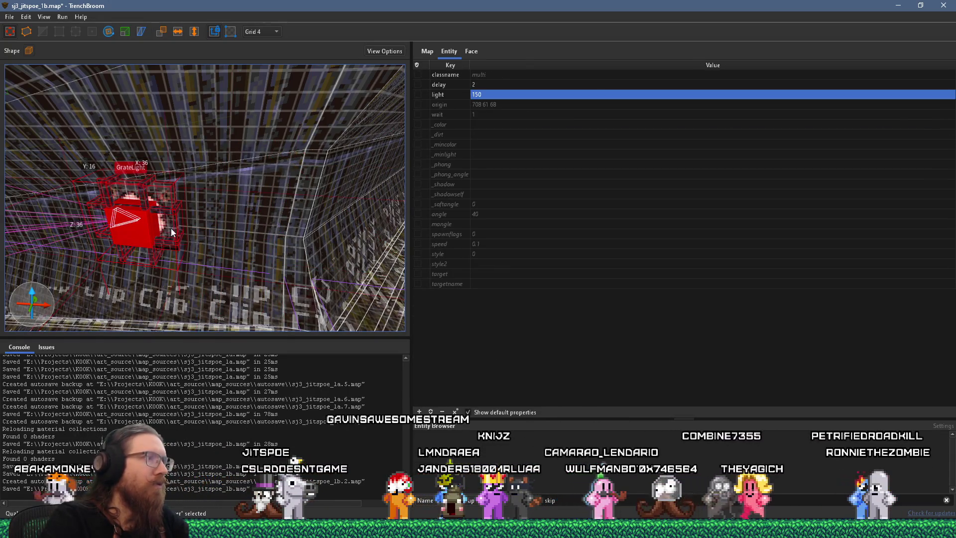
mouse_move(154, 220)
mouse_down()
mouse_move(282, 234)
mouse_move(281, 196)
mouse_move(228, 193)
mouse_move(265, 227)
mouse_move(220, 226)
mouse_move(198, 178)
mouse_up()
mouse_move(175, 118)
mouse_down()
mouse_move(174, 134)
mouse_move(210, 153)
mouse_move(267, 160)
mouse_move(243, 228)
mouse_up()
scroll(211, 157, up, 5)
key(Escape)
Inspect the func_detail_wall brush and the other light_fixture1, then reselect the GrateLight
click(243, 228)
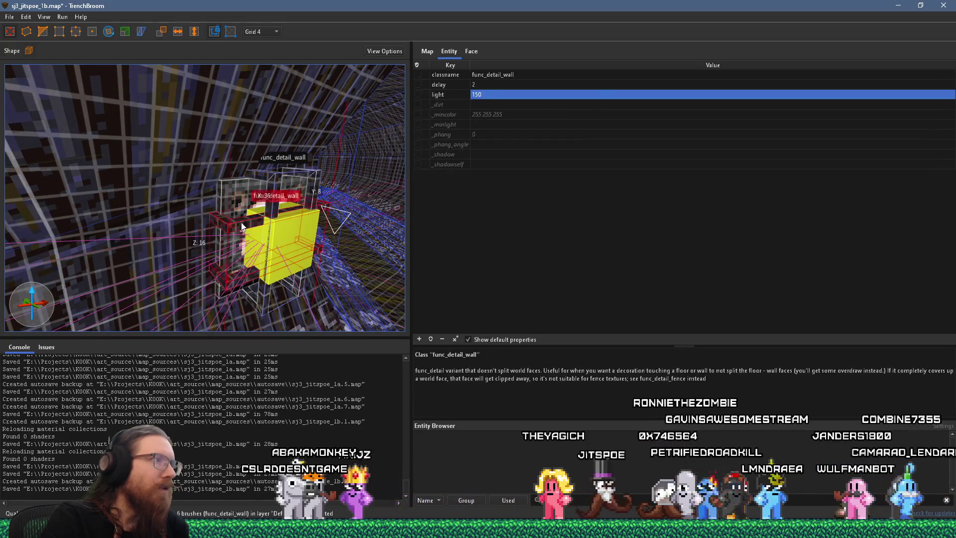
click(231, 195)
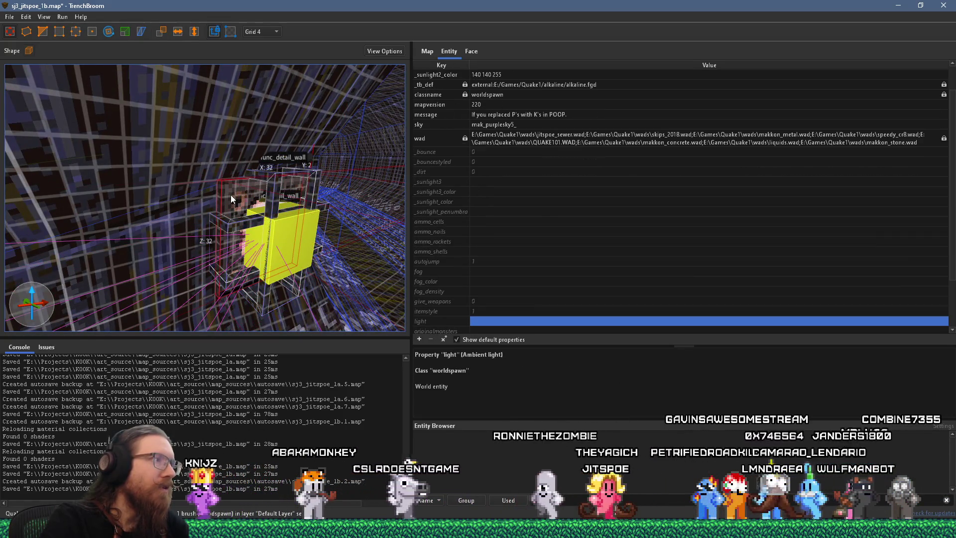
scroll(267, 190, up, 3)
mouse_move(267, 193)
mouse_down()
mouse_move(174, 187)
mouse_move(155, 171)
mouse_move(23, 198)
mouse_move(232, 212)
mouse_move(389, 171)
mouse_move(173, 193)
mouse_move(241, 185)
mouse_up()
click(183, 187)
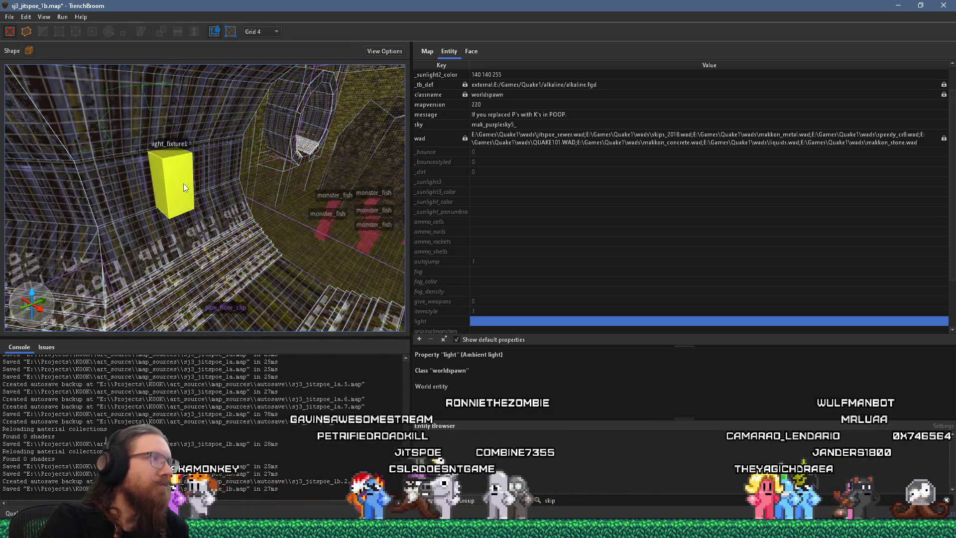
mouse_move(163, 187)
mouse_down()
mouse_move(255, 200)
mouse_move(204, 203)
mouse_up()
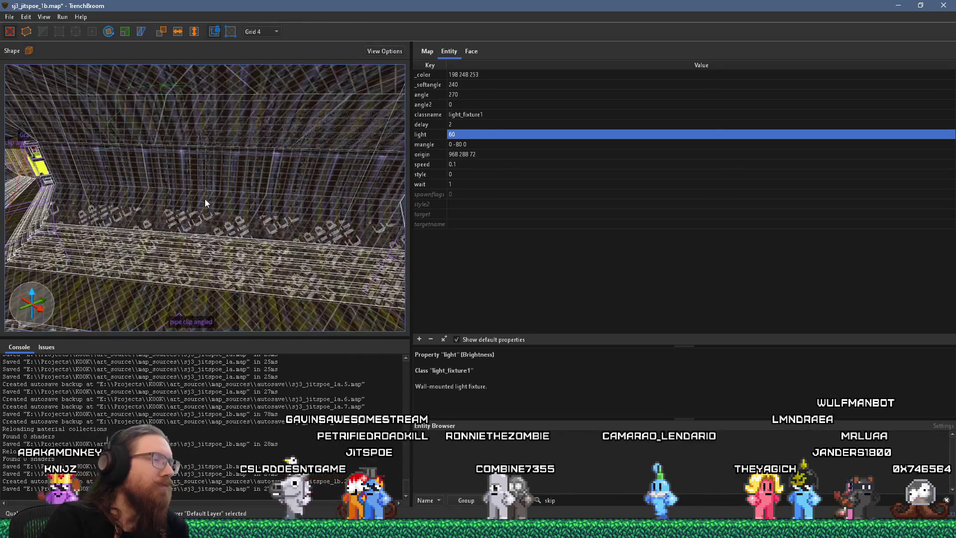
key(Escape)
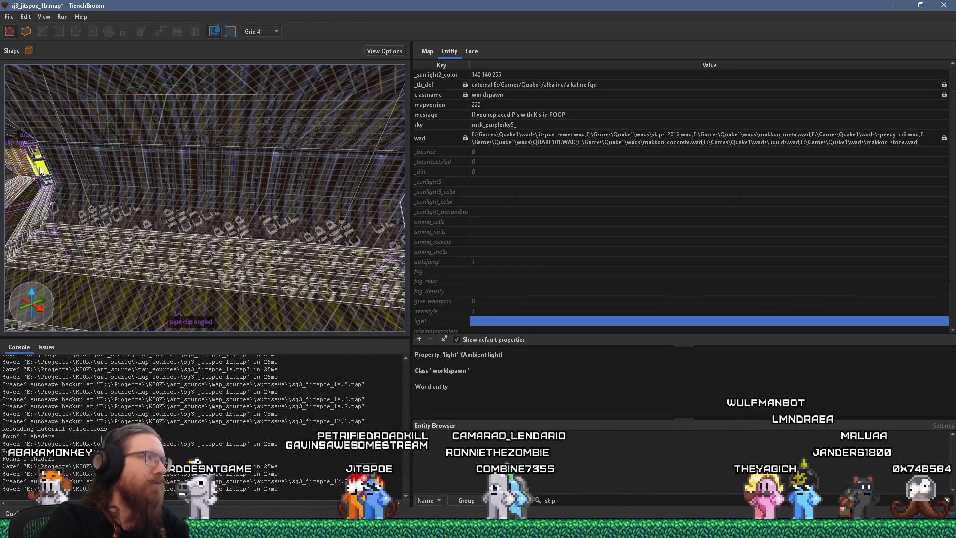
click(41, 170)
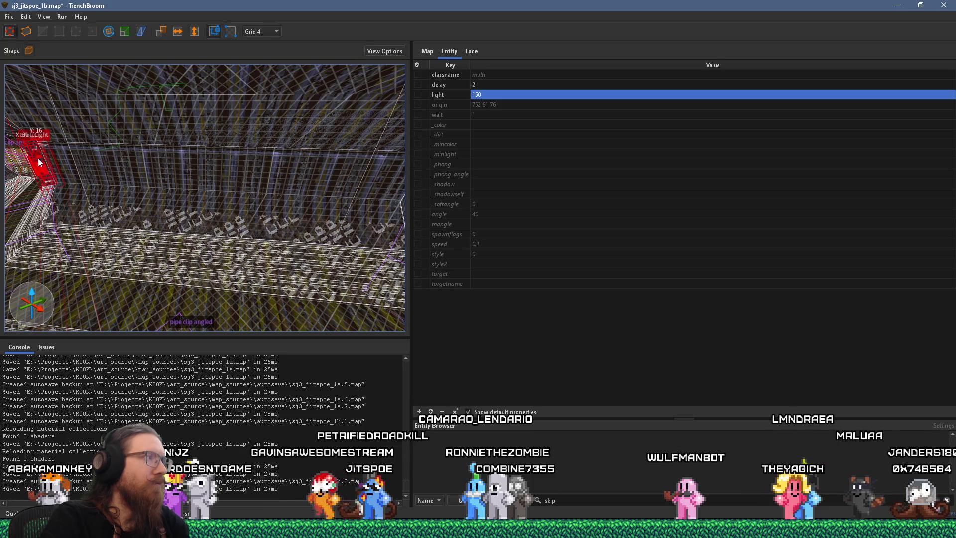
mouse_move(48, 160)
mouse_down()
mouse_move(244, 209)
mouse_move(319, 209)
mouse_up()
mouse_move(125, 82)
mouse_down()
mouse_move(319, 168)
mouse_move(162, 170)
mouse_move(256, 185)
mouse_up()
mouse_move(256, 185)
mouse_down()
mouse_move(141, 128)
mouse_move(112, 144)
mouse_move(86, 139)
mouse_move(175, 152)
mouse_move(179, 181)
mouse_move(180, 143)
mouse_move(195, 148)
mouse_move(283, 205)
mouse_move(248, 233)
mouse_move(266, 238)
mouse_up()
key(Escape)
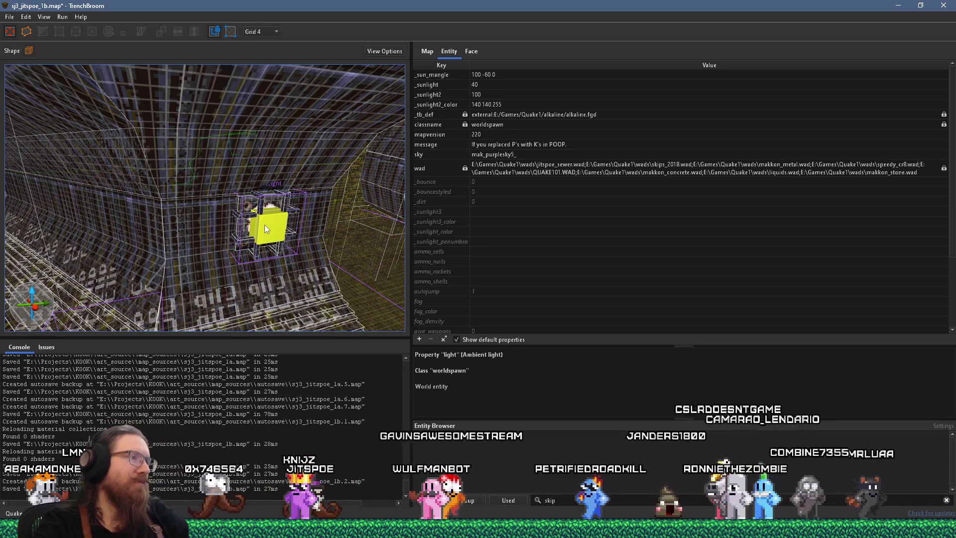
scroll(257, 246, down, 5)
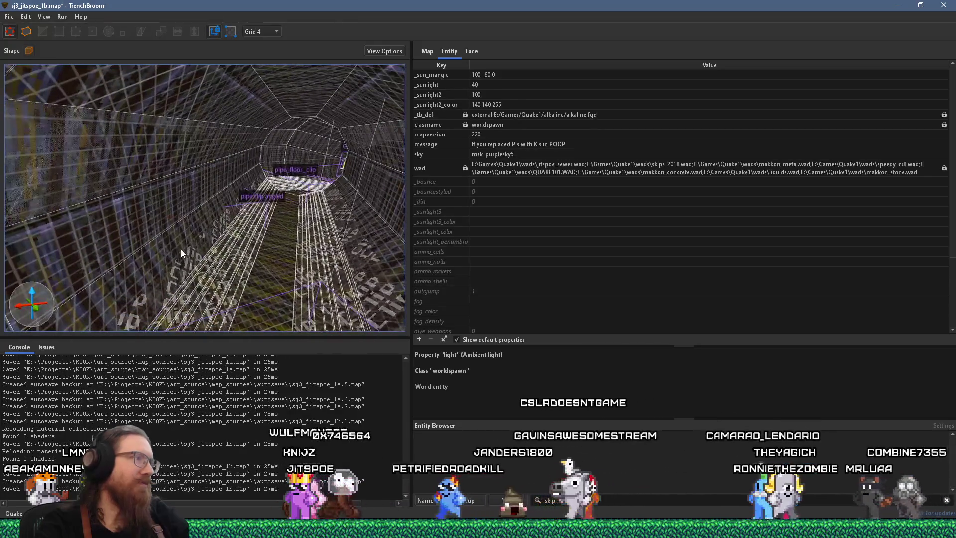
scroll(181, 249, up, 5)
scroll(119, 216, down, 5)
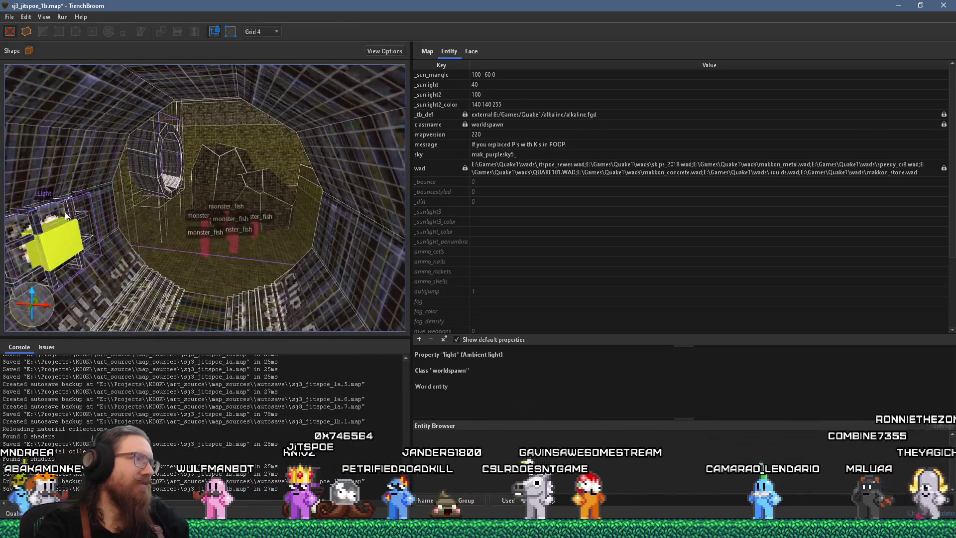
scroll(228, 194, down, 6)
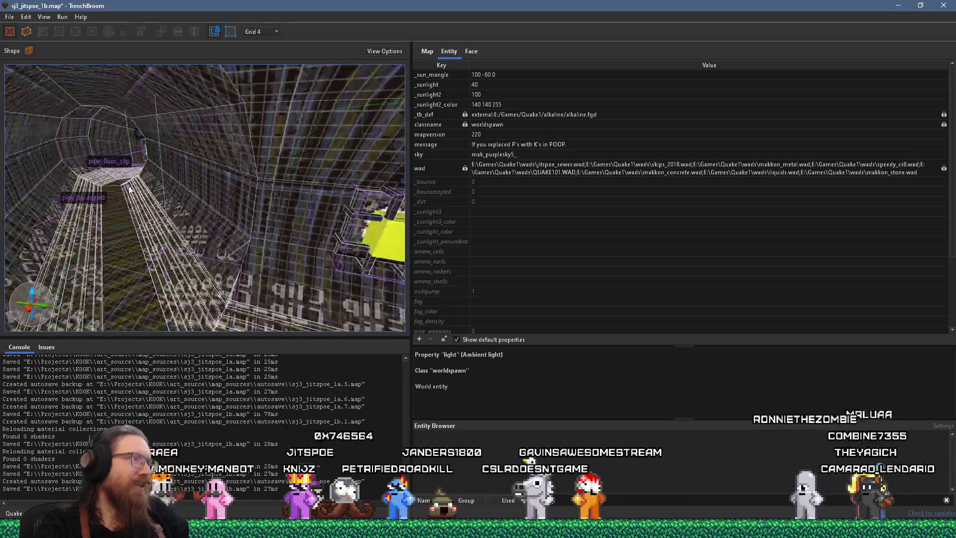
mouse_move(228, 193)
mouse_down()
mouse_move(149, 172)
mouse_move(221, 264)
mouse_up()
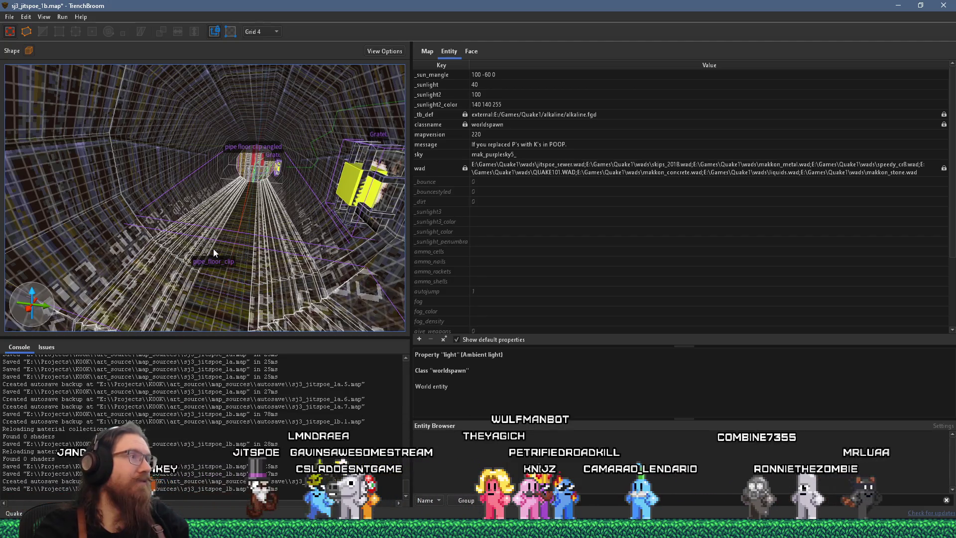
mouse_move(225, 276)
mouse_down()
mouse_move(281, 265)
mouse_move(262, 264)
mouse_up()
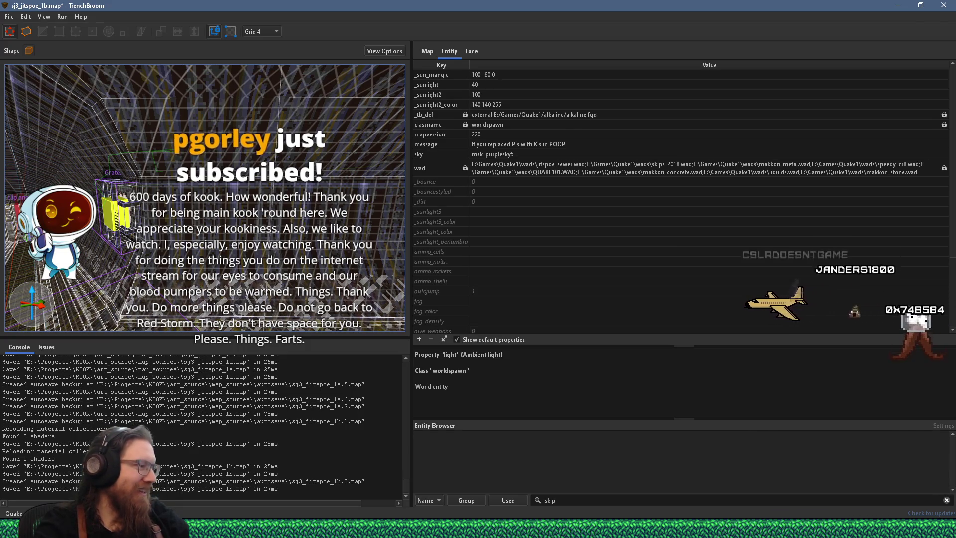
key(alt+Tab)
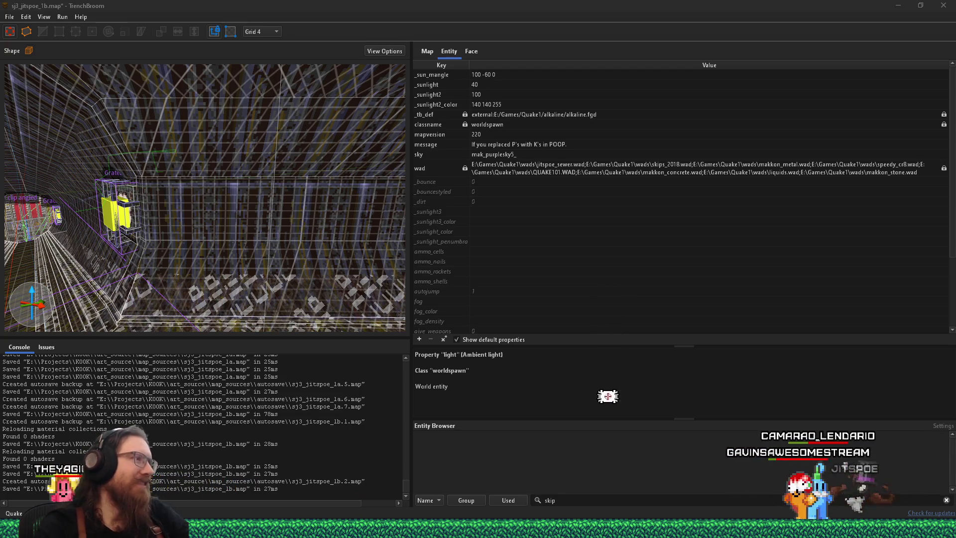
mouse_move(188, 230)
mouse_down()
mouse_move(83, 224)
mouse_move(223, 213)
mouse_move(139, 213)
mouse_move(254, 196)
mouse_move(122, 189)
mouse_move(270, 199)
mouse_move(312, 217)
mouse_move(296, 213)
mouse_up()
click(10, 17)
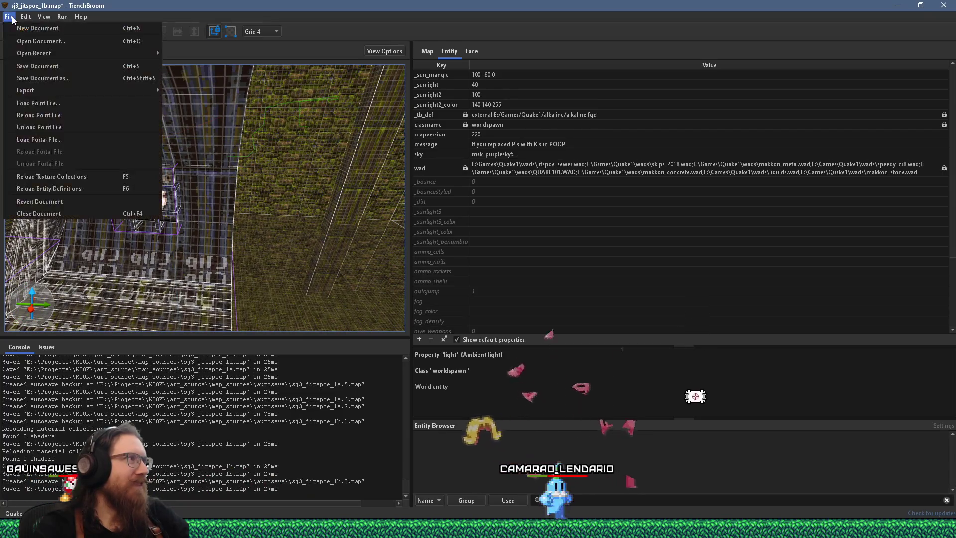
Set the grid size to 16 and fly the view through the pipe tunnel
mouse_move(26, 17)
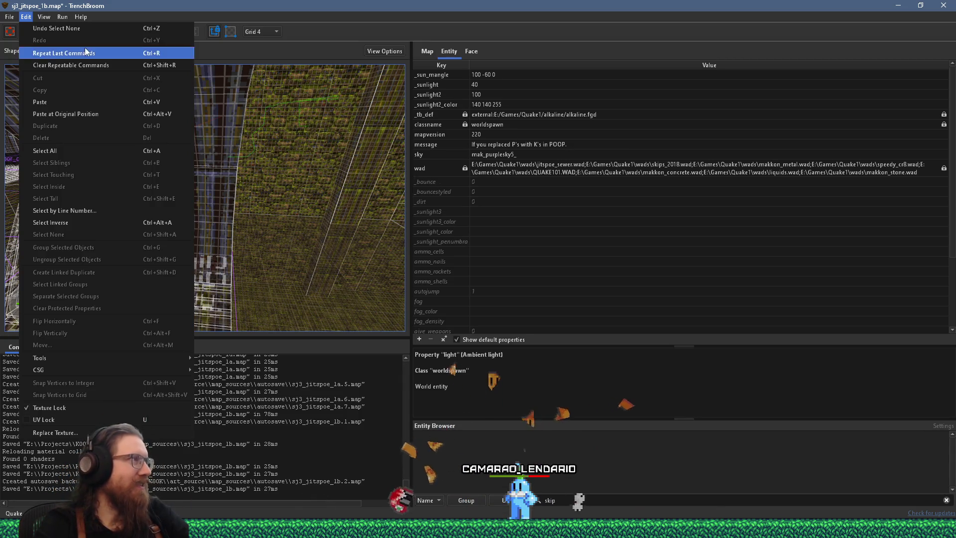
mouse_move(64, 19)
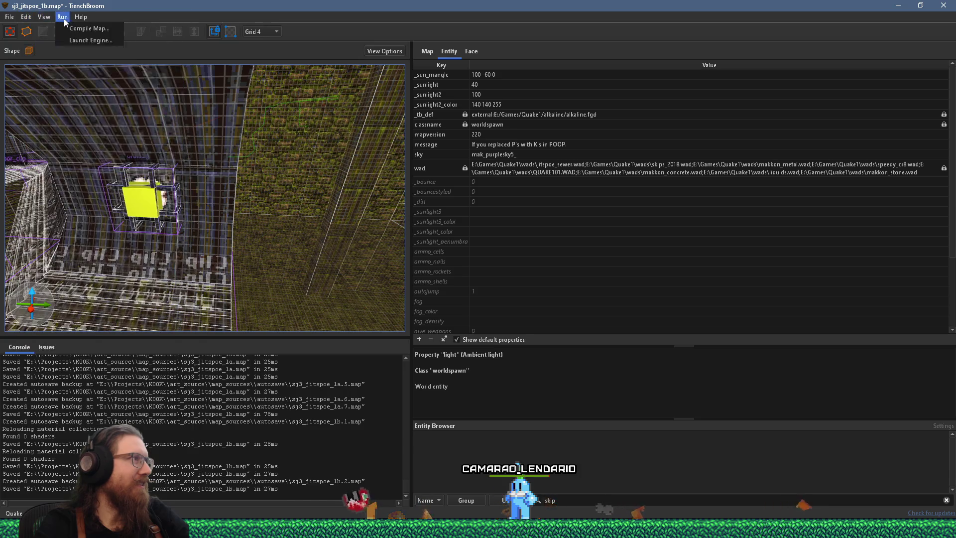
click(249, 34)
click(259, 90)
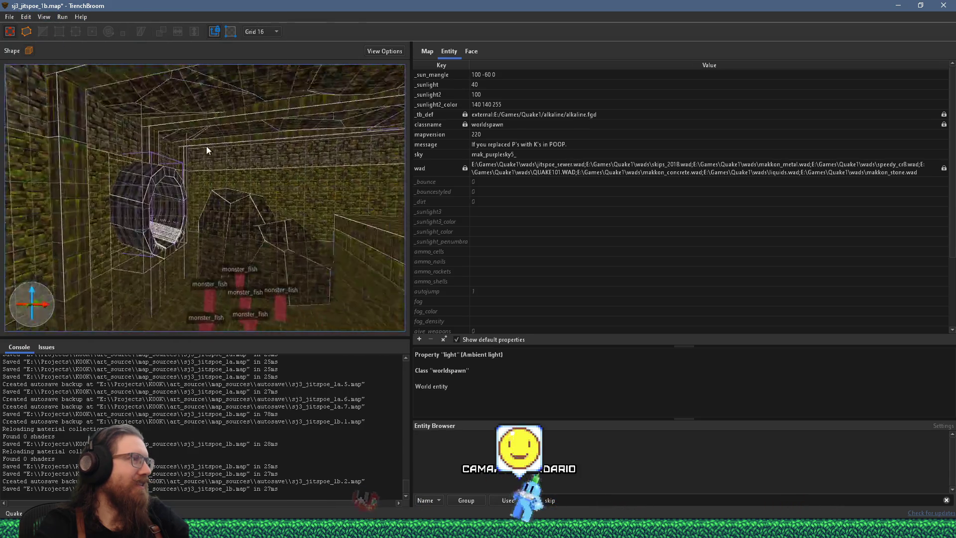
key(w)
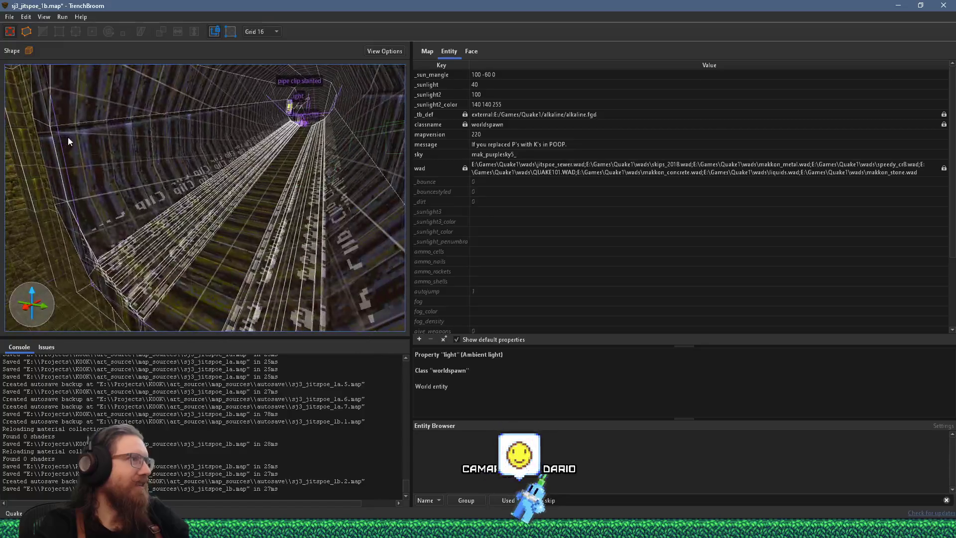
key(s)
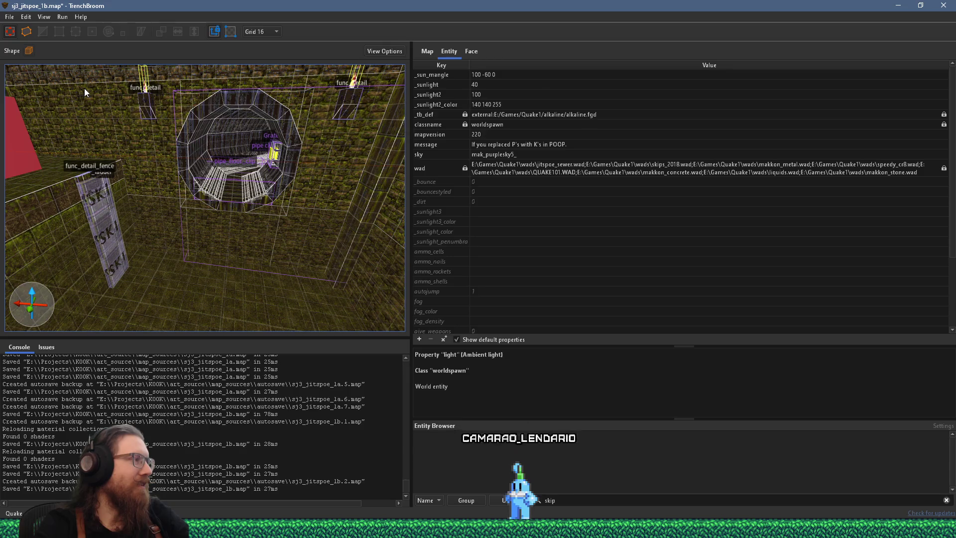
Save sj3_jitspoe_1b.map and switch over to the browser window
click(9, 17)
click(25, 49)
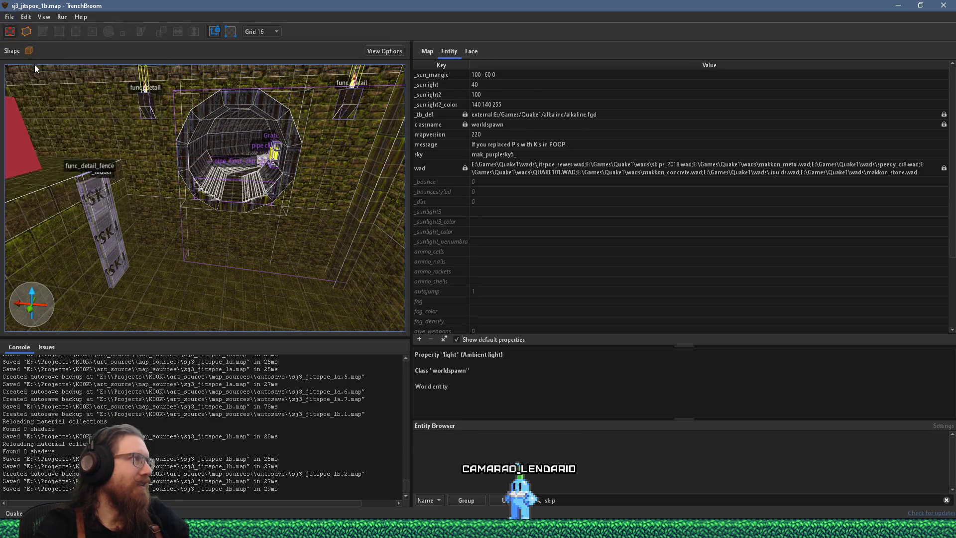
key(w)
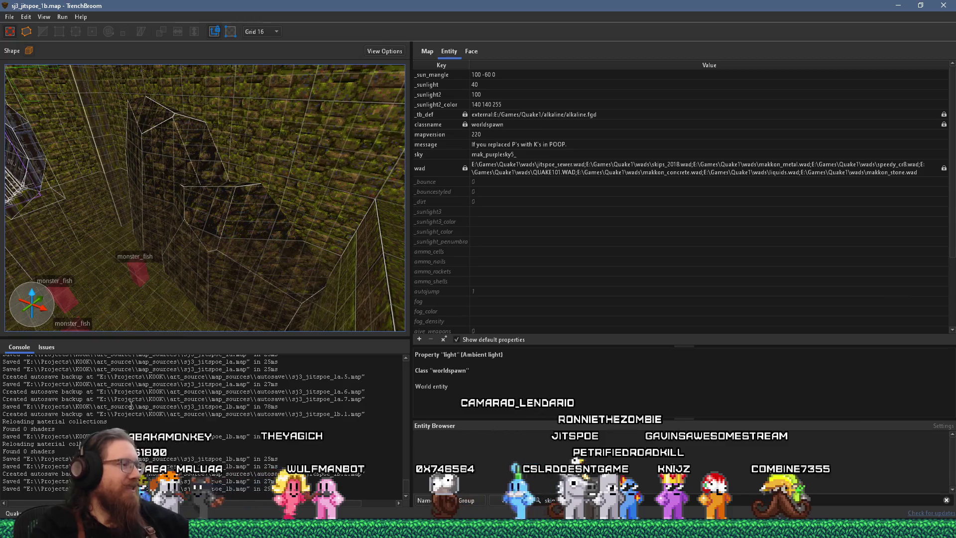
click(903, 480)
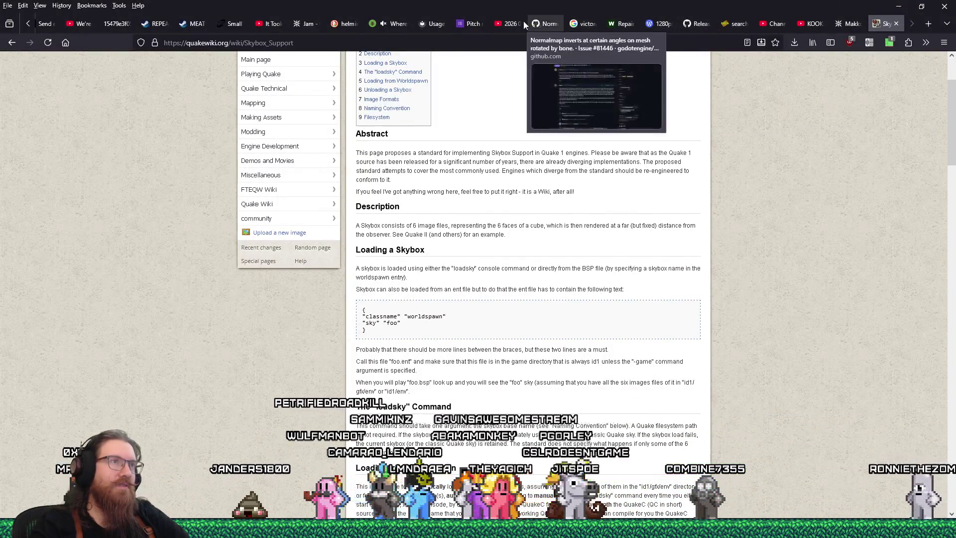
Switch to the 'Pitch review signups' tab and scroll from the form header down to the name fields
click(475, 24)
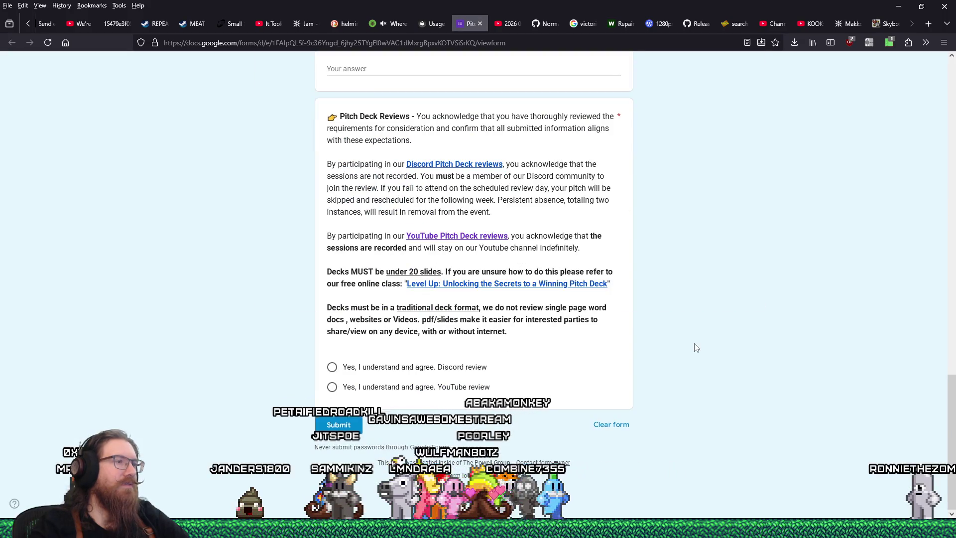
scroll(697, 344, up, 15)
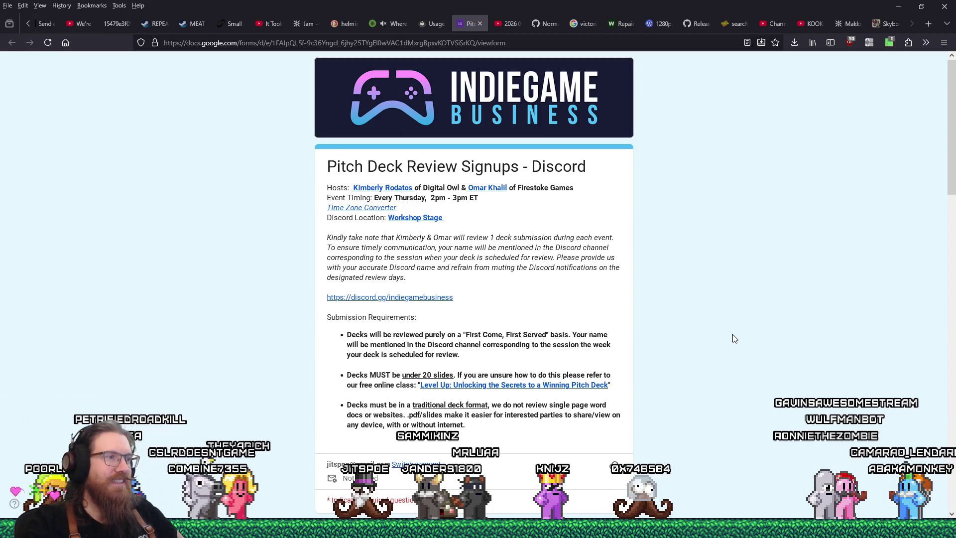
scroll(733, 340, down, 2)
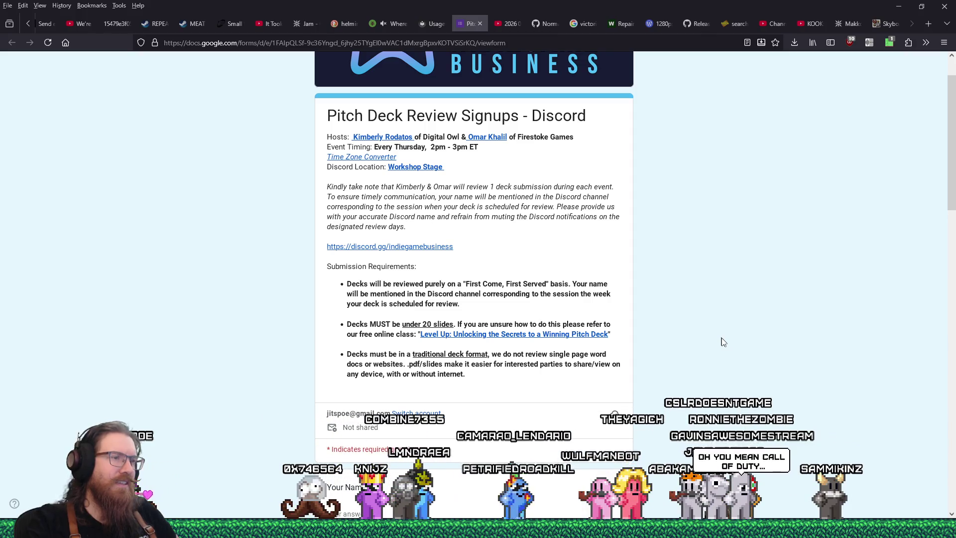
scroll(722, 342, down, 5)
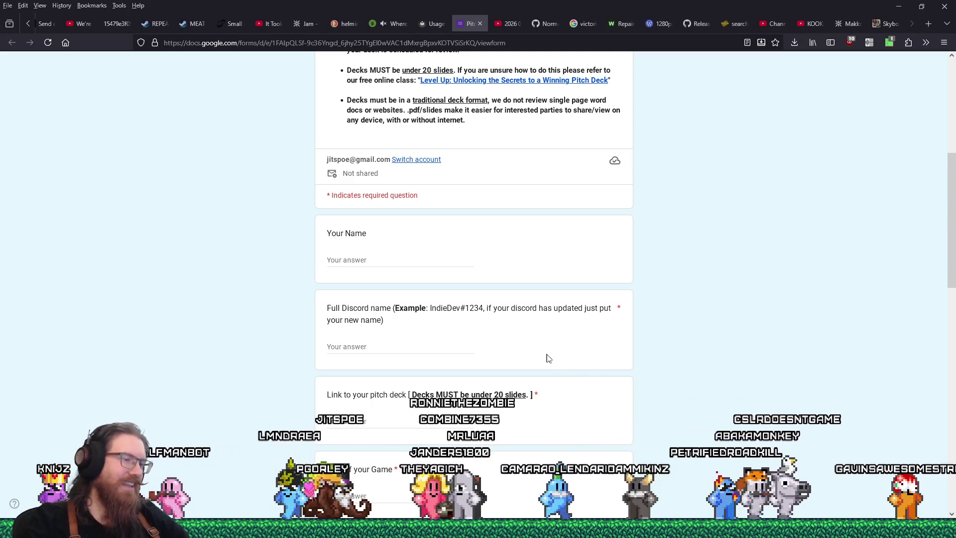
Enter the Discord handle in the Full Discord name answer and move to Your Name
click(409, 350)
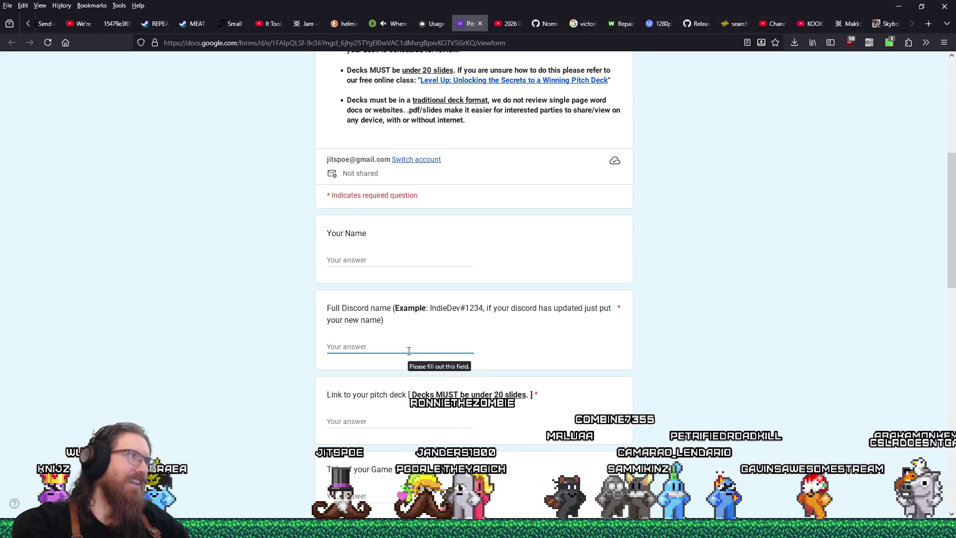
text(jitspoe)
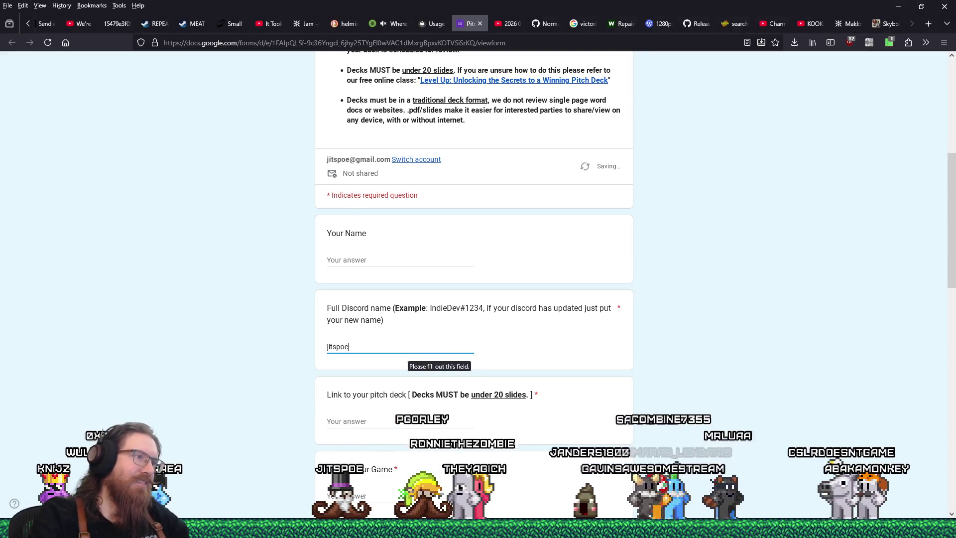
click(350, 262)
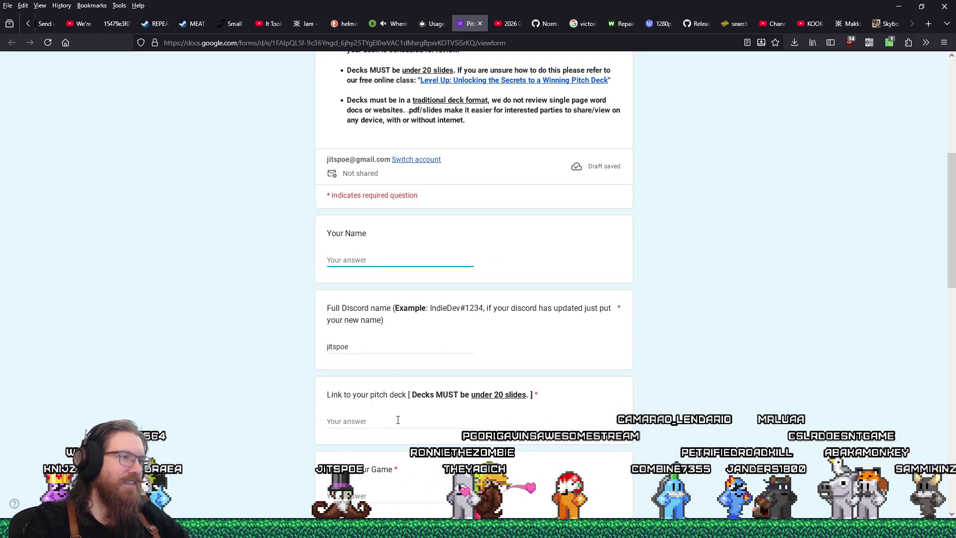
Bring forward the browser window showing EQI's Steam store page and reveal its earlier tabs
click(398, 530)
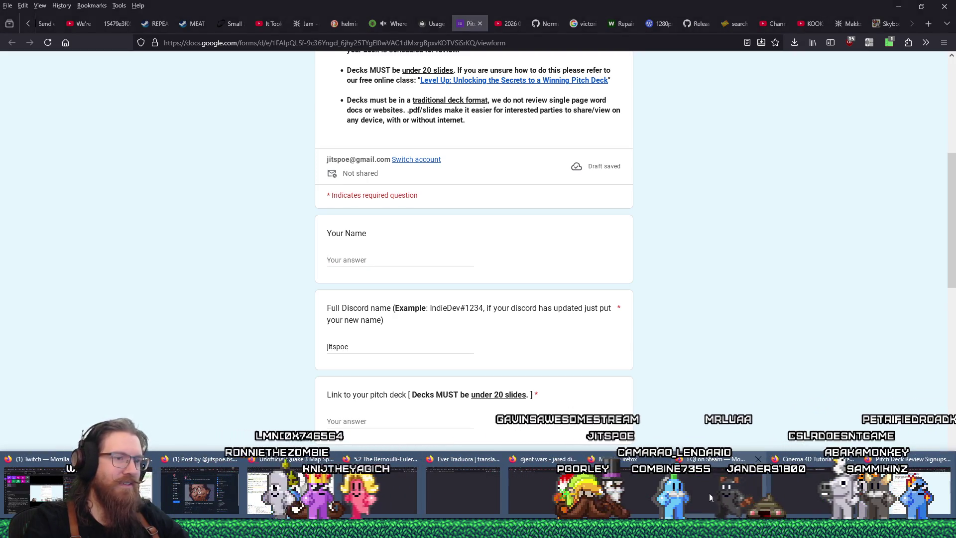
click(695, 473)
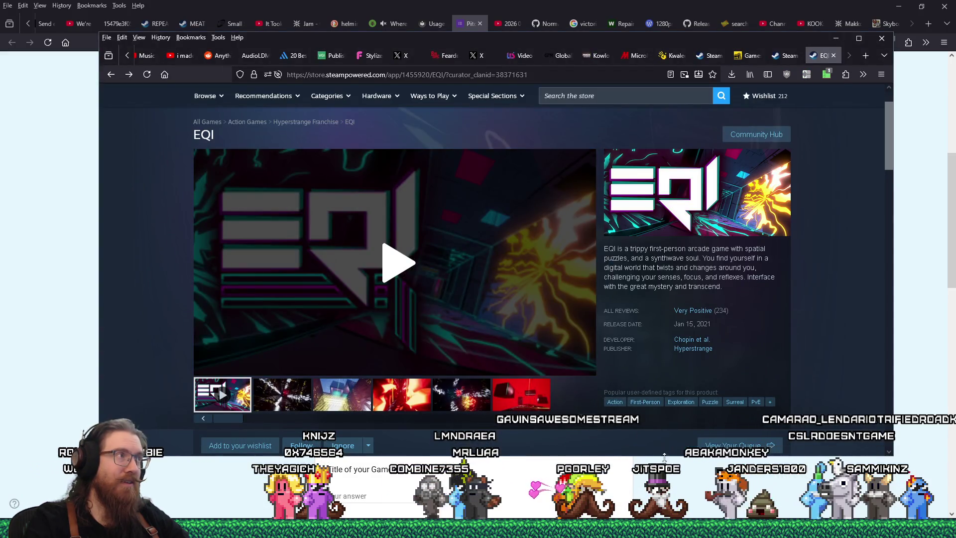
click(127, 55)
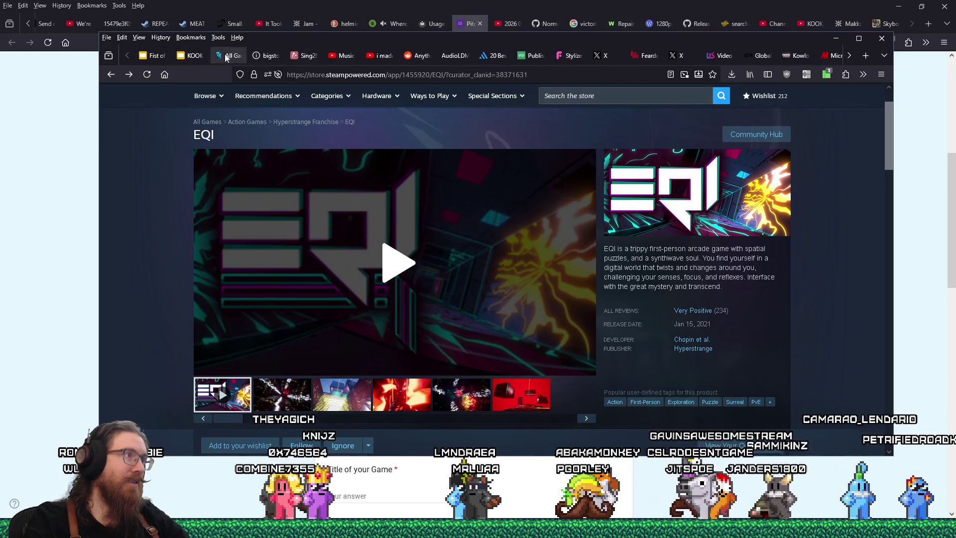
Copy the KOOK Pitch Deck's share link from Google Slides and go back to the signup form
click(198, 58)
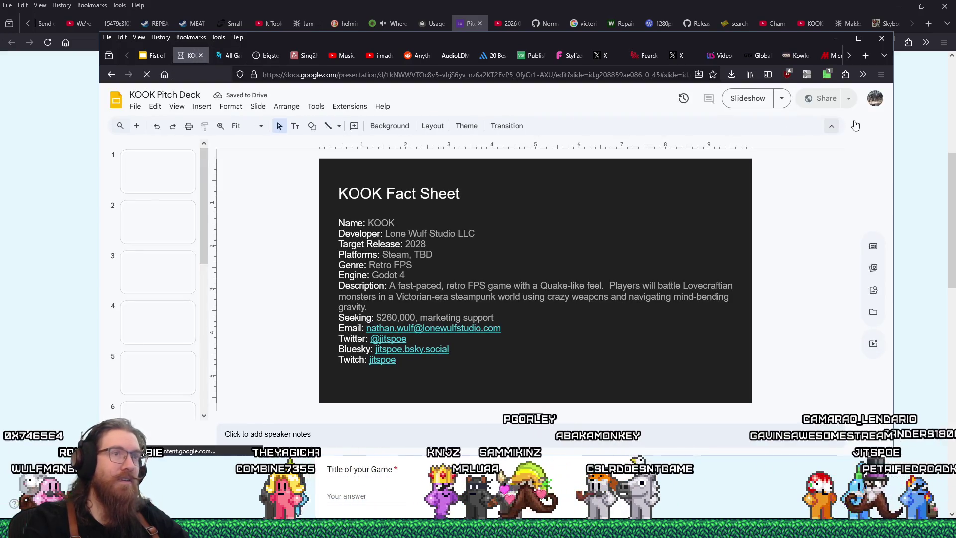
click(848, 100)
click(796, 121)
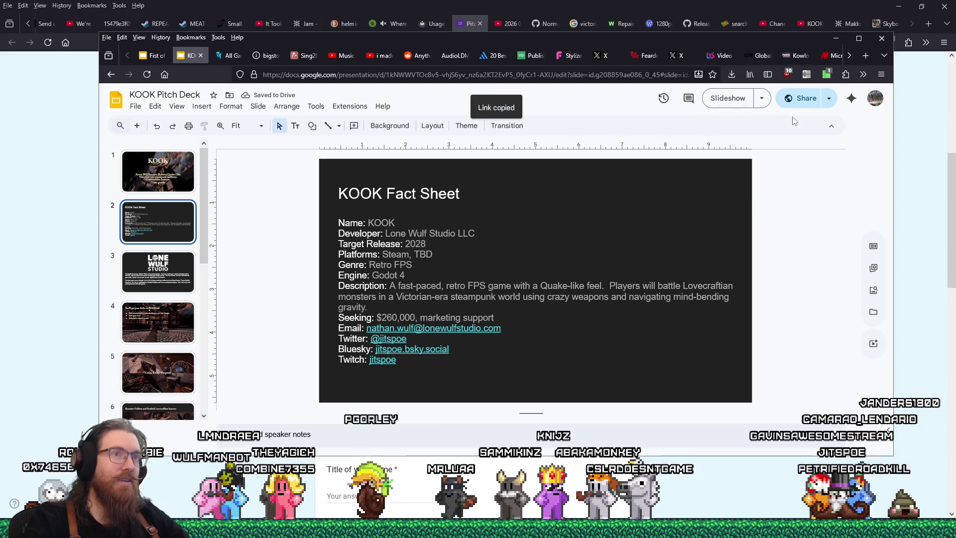
click(915, 169)
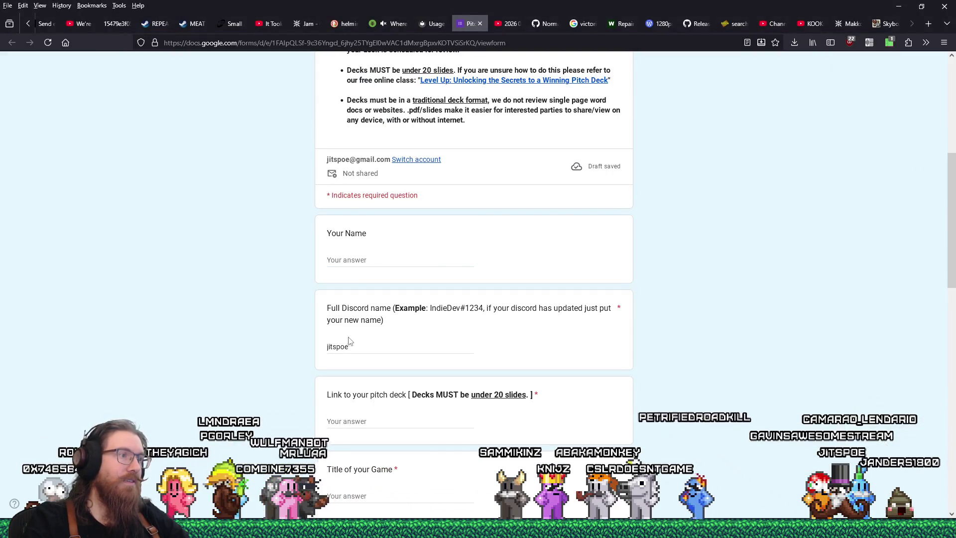
Paste the deck link into the pitch deck answer and enter the person's name and game title KOOK
right_click(353, 427)
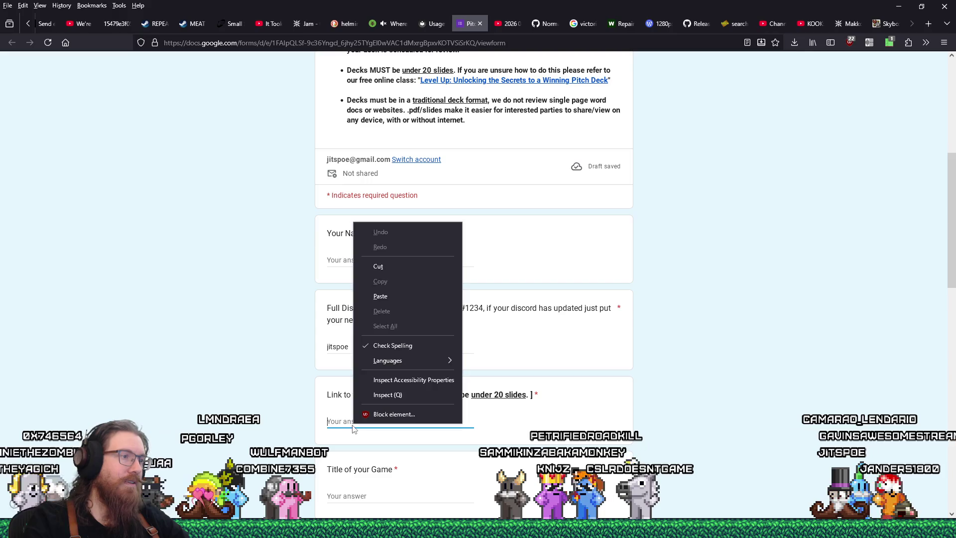
click(380, 296)
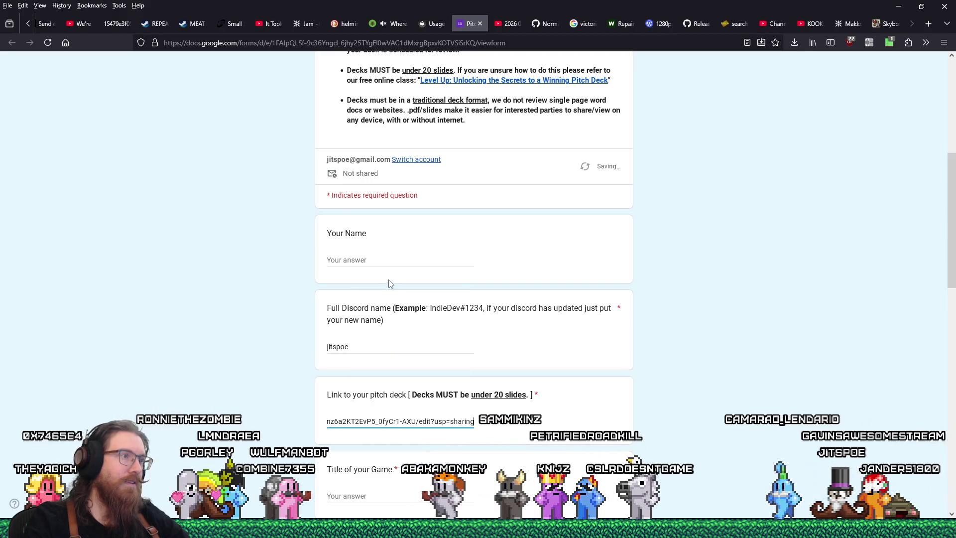
click(387, 265)
text(Na)
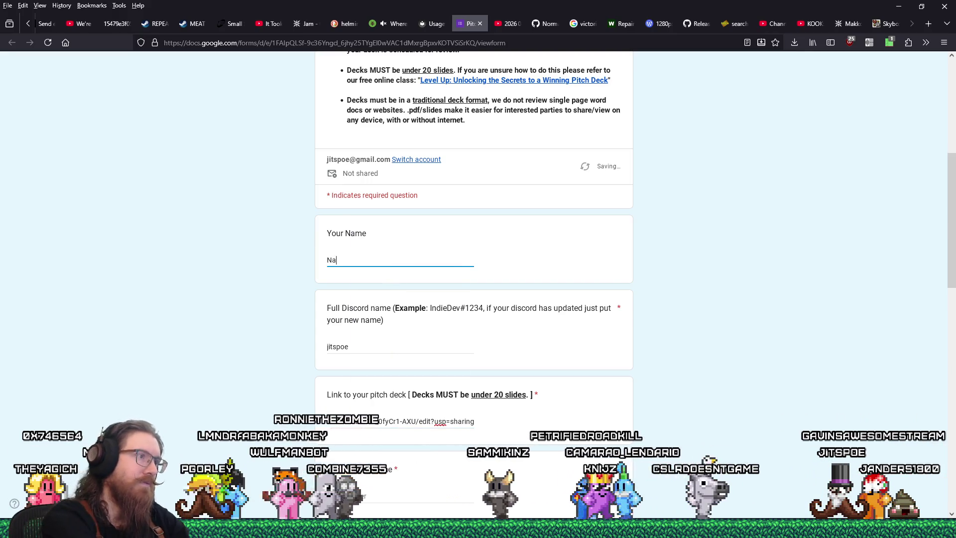
text(than Wulf)
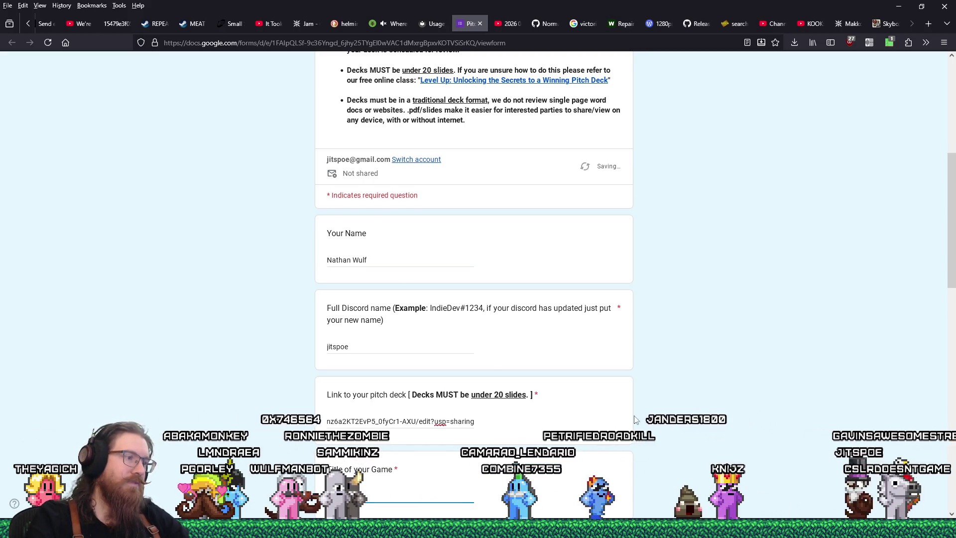
text(KOOK)
Fill the Brief summary: Quake-like retro FPS, steampunk weapons, Lovecraftian monsters, M. C. Escher style gravity
click(392, 366)
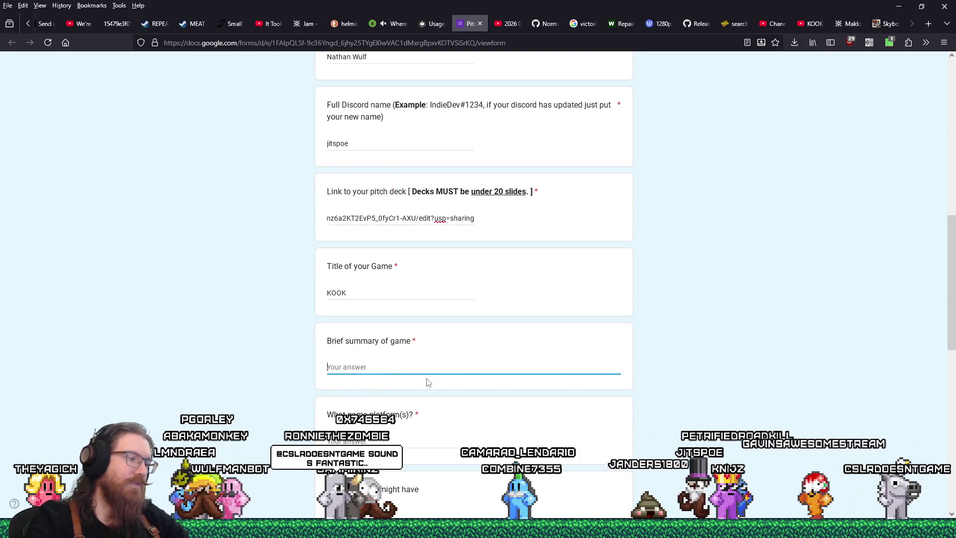
text(Aq)
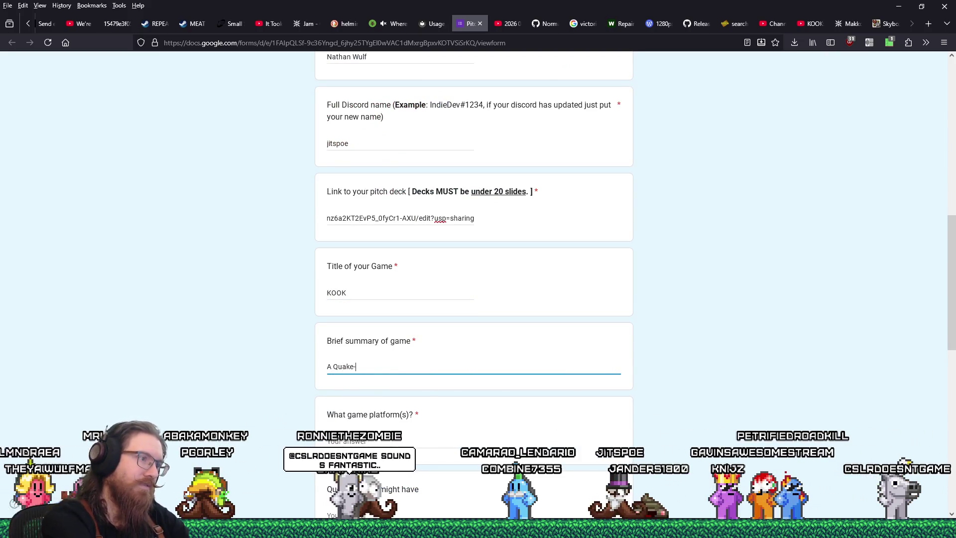
text(with s)
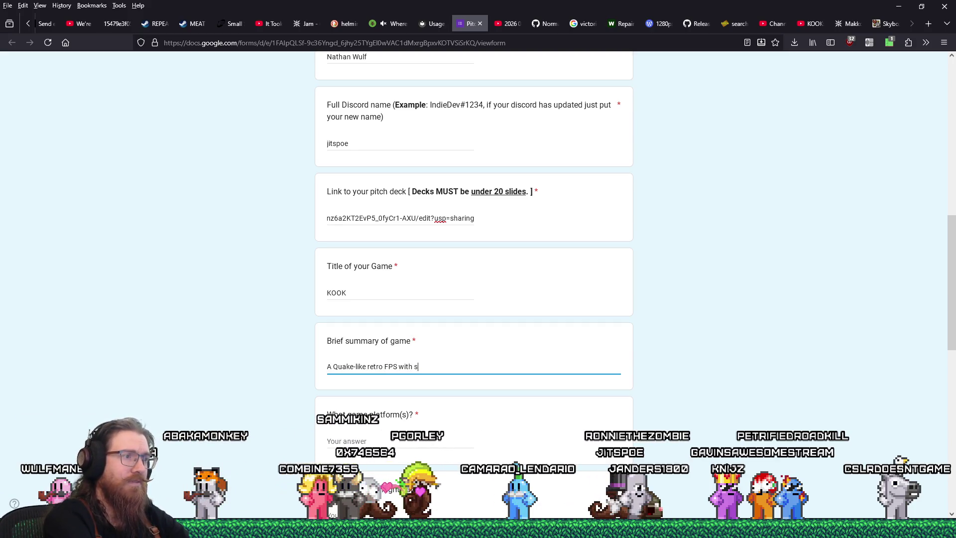
text(, lovecr)
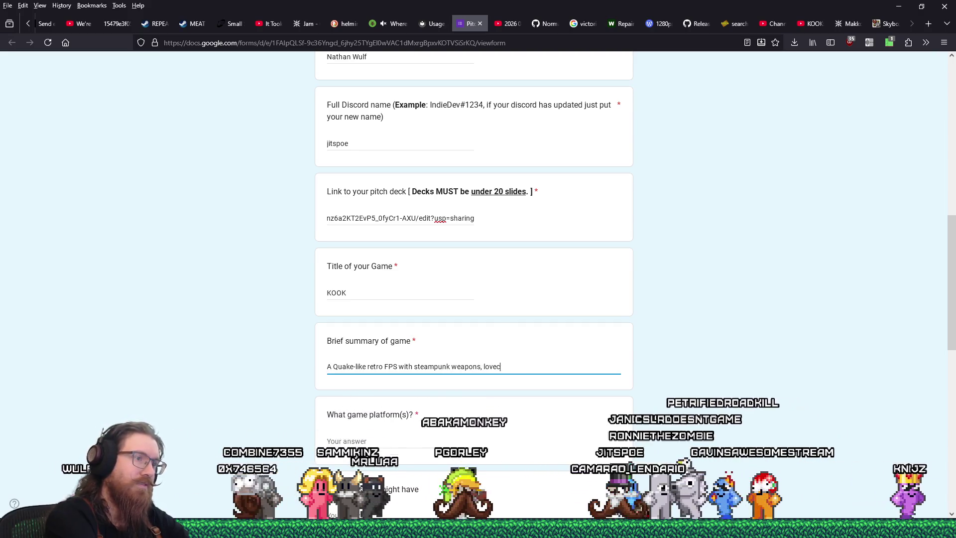
key(BackSpace)
key(BackSpace)
key(BackSpace)
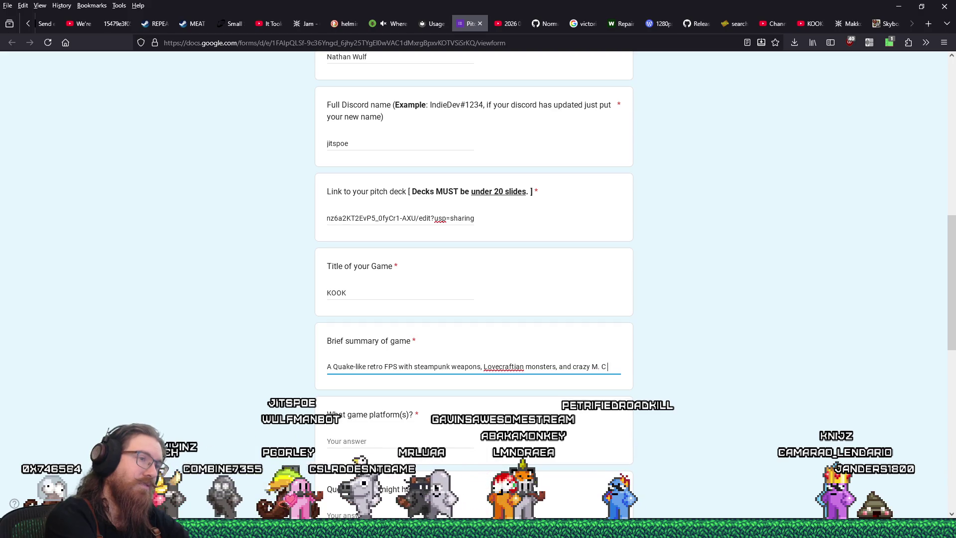
text(. Esche)
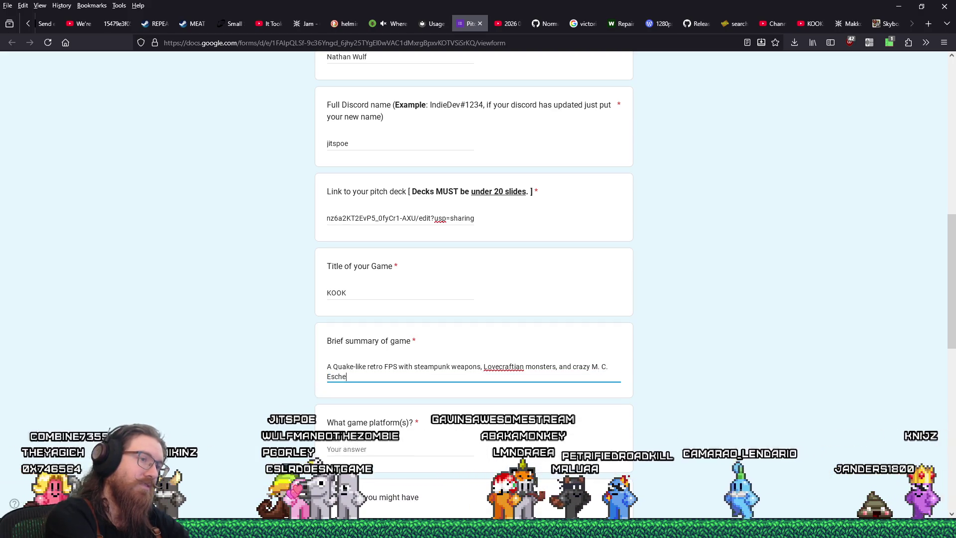
text(r style gra)
click(349, 449)
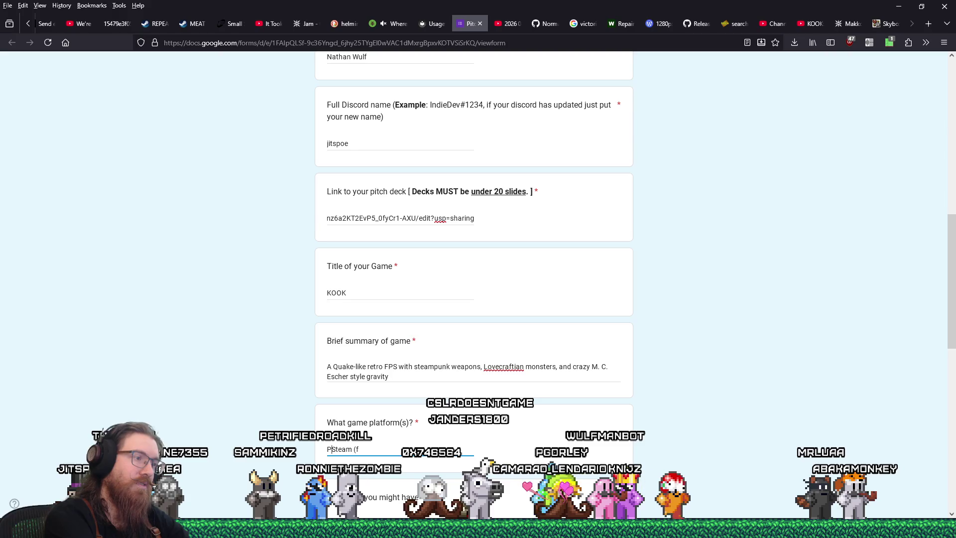
Remove the stray letter so the platforms answer reads 'Steam (to start with)', then scroll down
key(BackSpace)
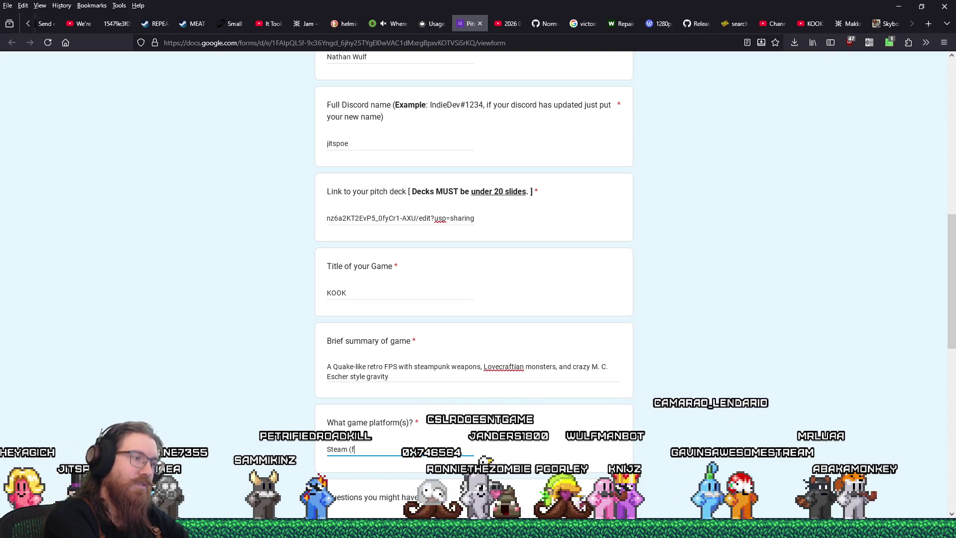
key(End)
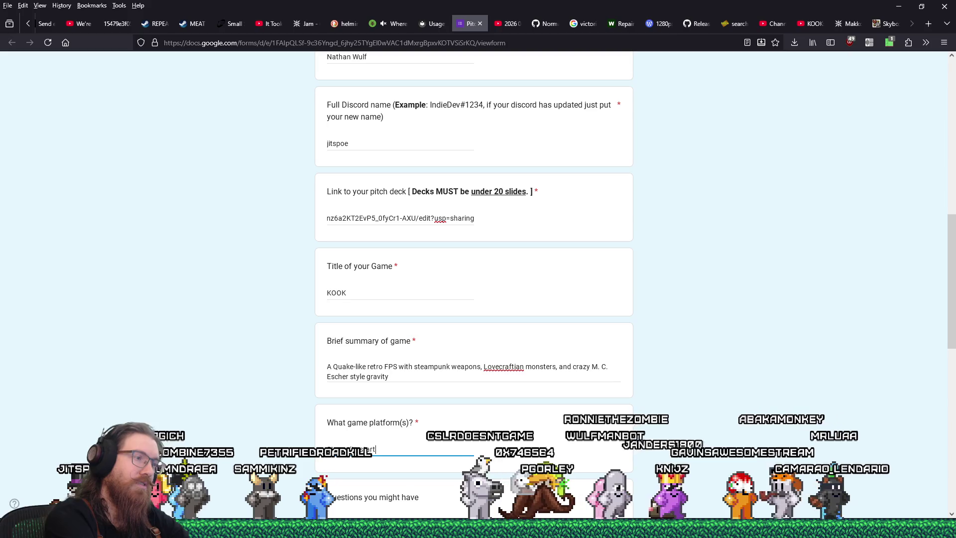
scroll(429, 375, down, 3)
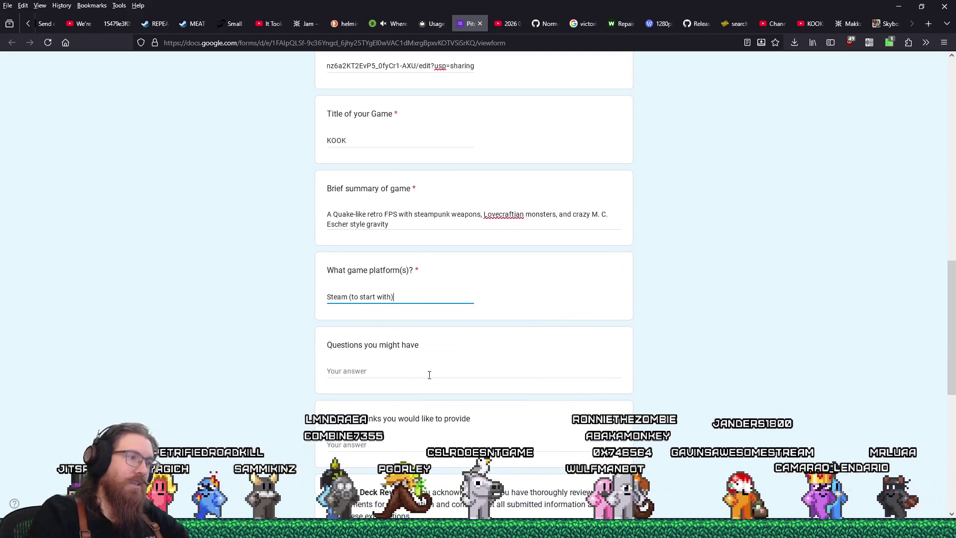
scroll(429, 375, down, 1)
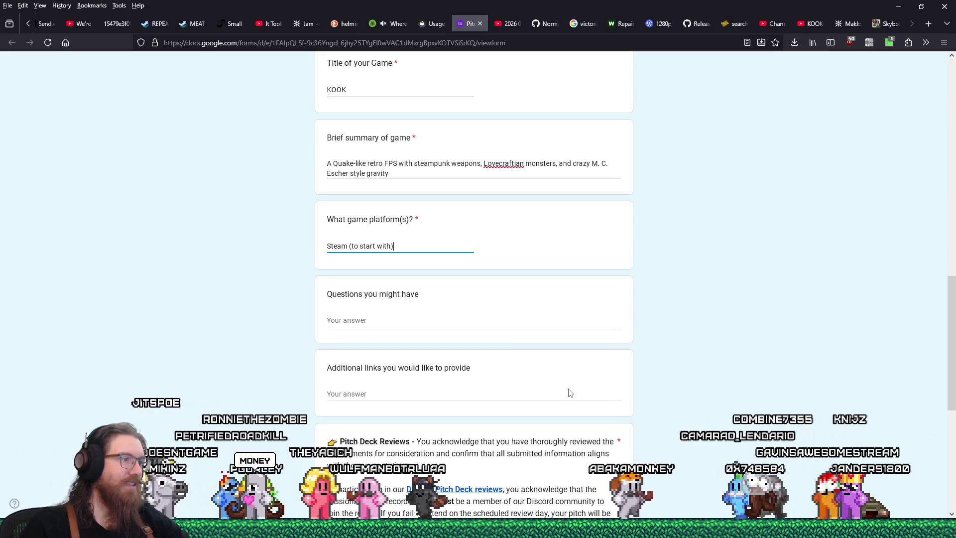
scroll(570, 393, down, 1)
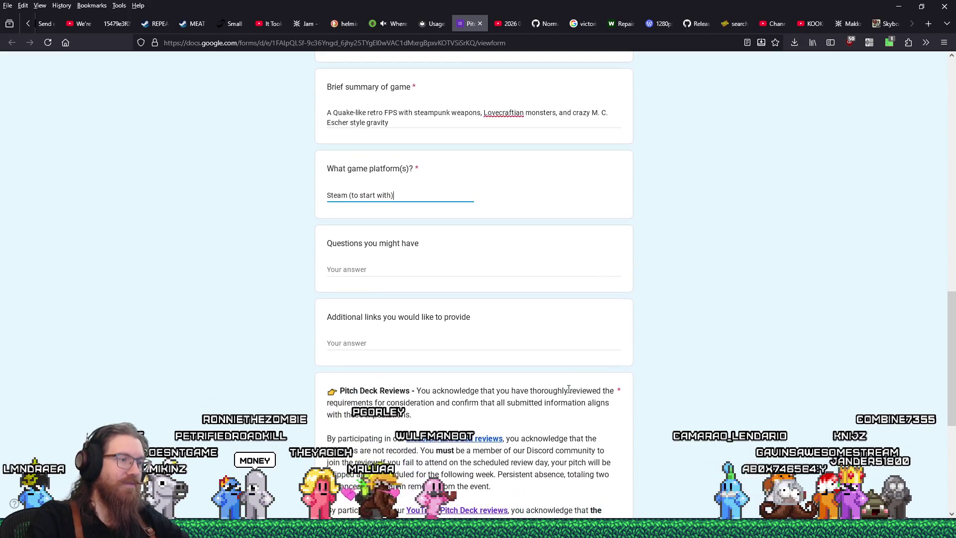
scroll(569, 389, down, 5)
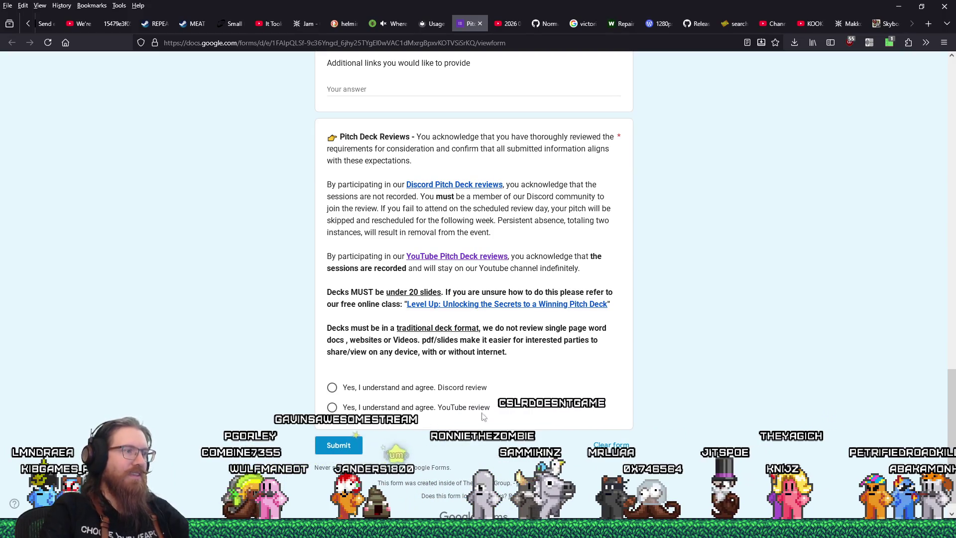
Choose 'Yes, I understand and agree. YouTube review', then switch to the KOOK Pitch Deck window
click(332, 407)
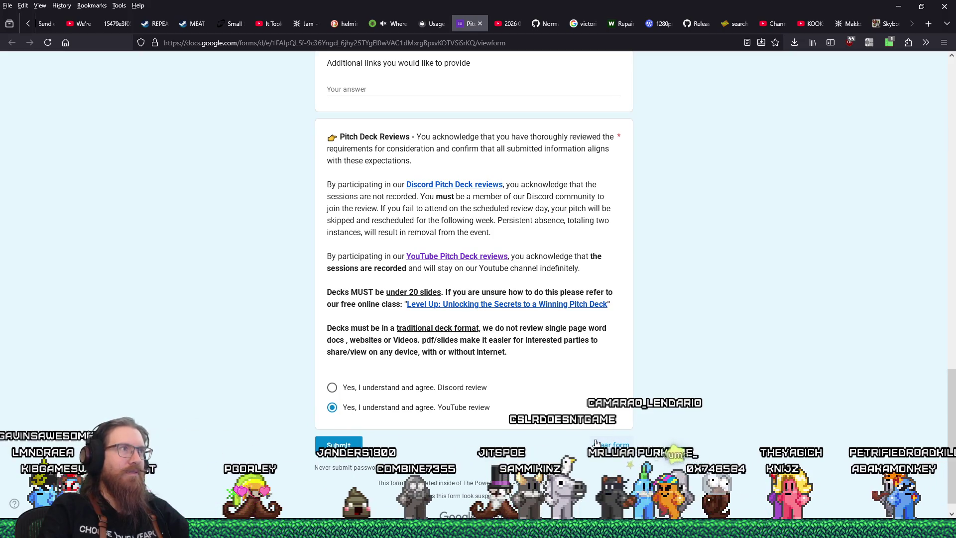
click(29, 25)
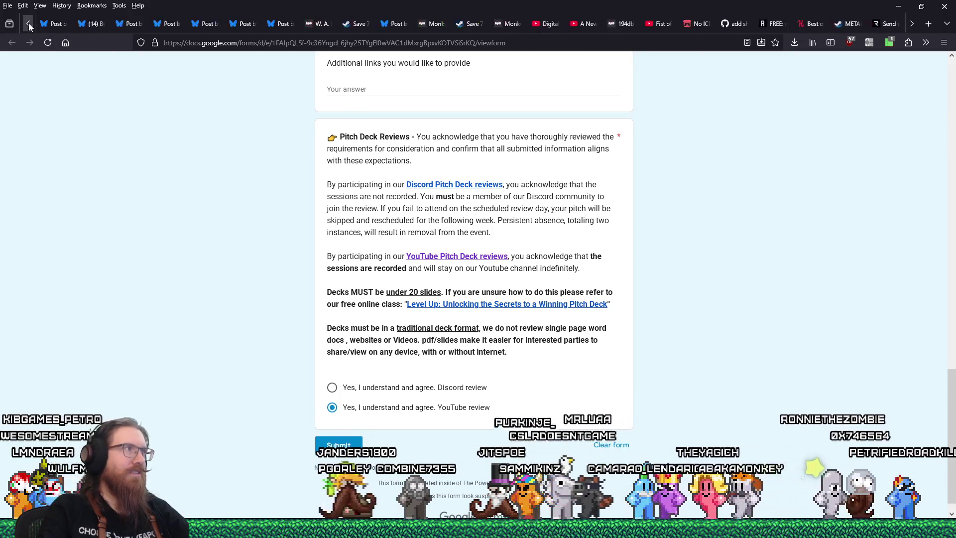
click(28, 26)
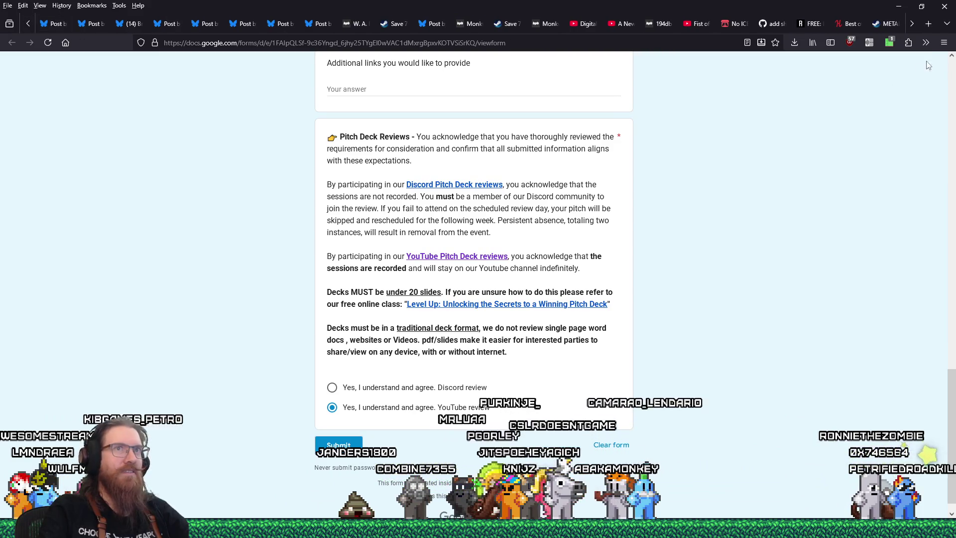
click(912, 25)
key(alt+Tab)
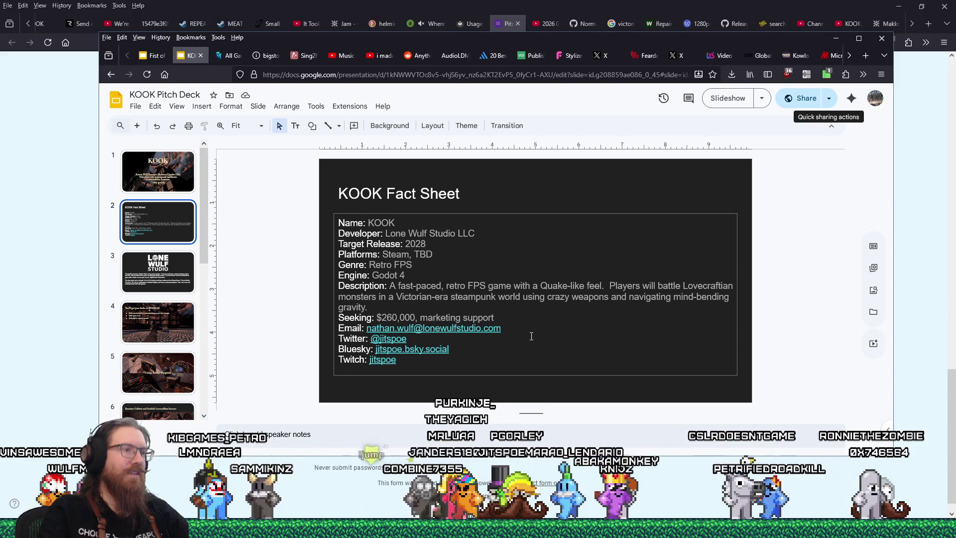
Page through the Lone Wulf Studio, KOOK 66 kicks, Crazy Kooky Weapons and Enemies slides
click(161, 271)
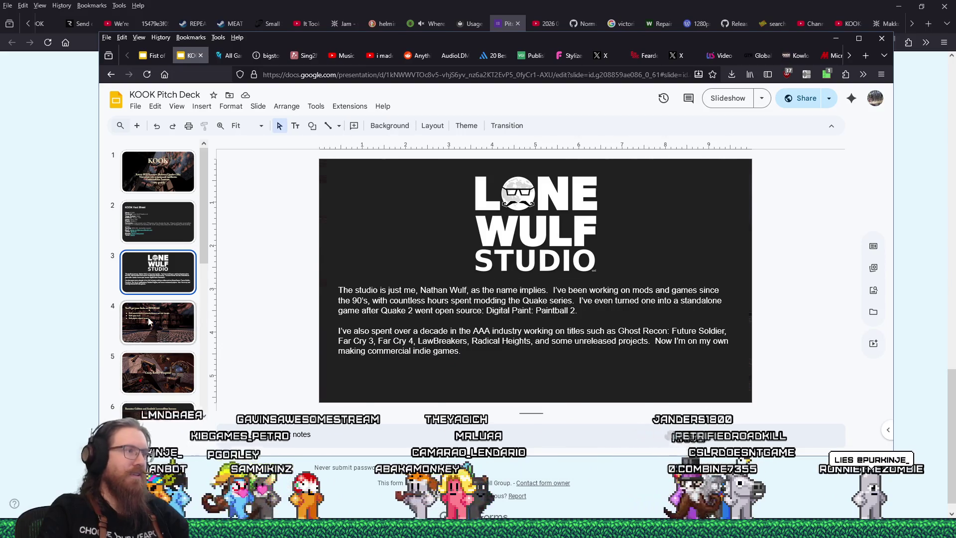
click(149, 322)
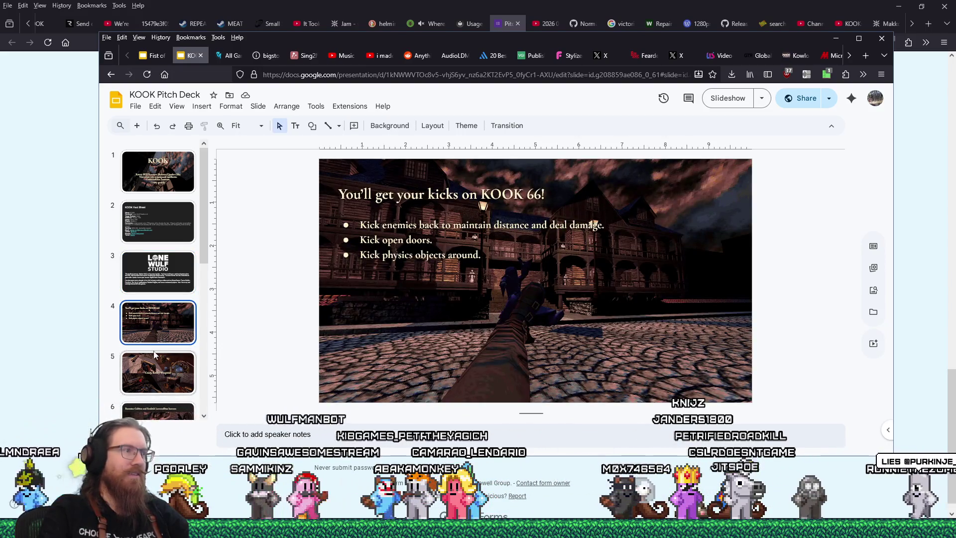
click(159, 371)
scroll(161, 373, down, 1)
scroll(167, 331, down, 2)
click(167, 330)
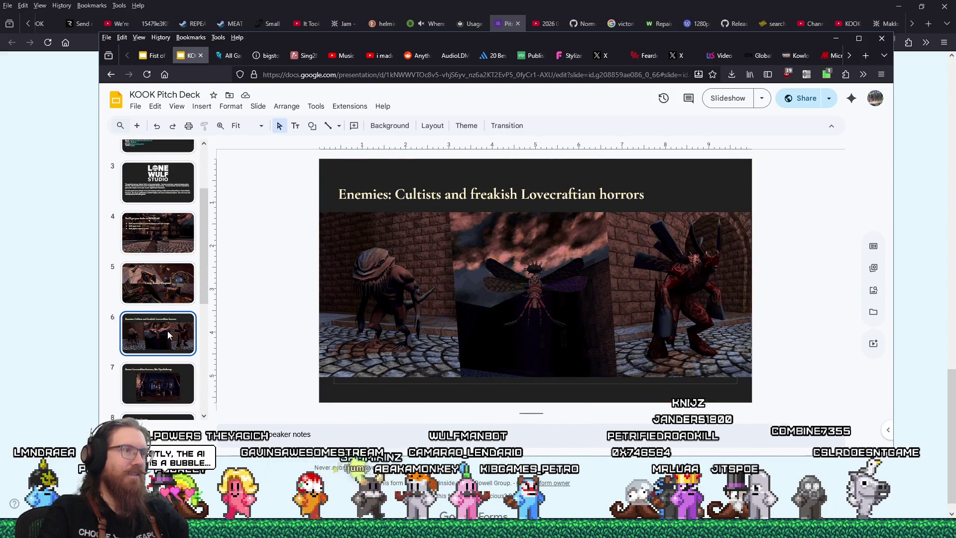
View the Bosses, Mind-Bending Gravity, Modern Rendering with a Retro Vibe and Projected Development Time slides
scroll(167, 330, down, 1)
click(167, 331)
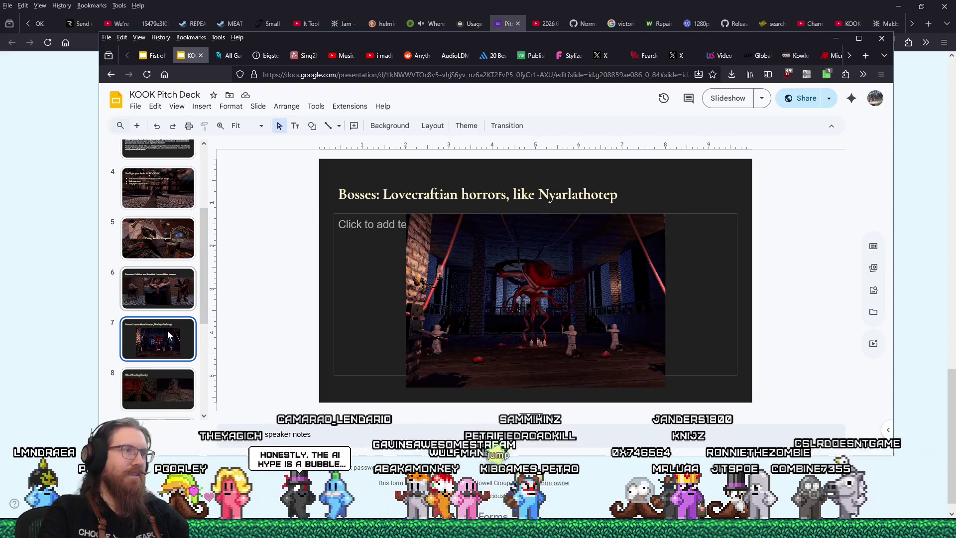
scroll(167, 331, down, 1)
click(167, 331)
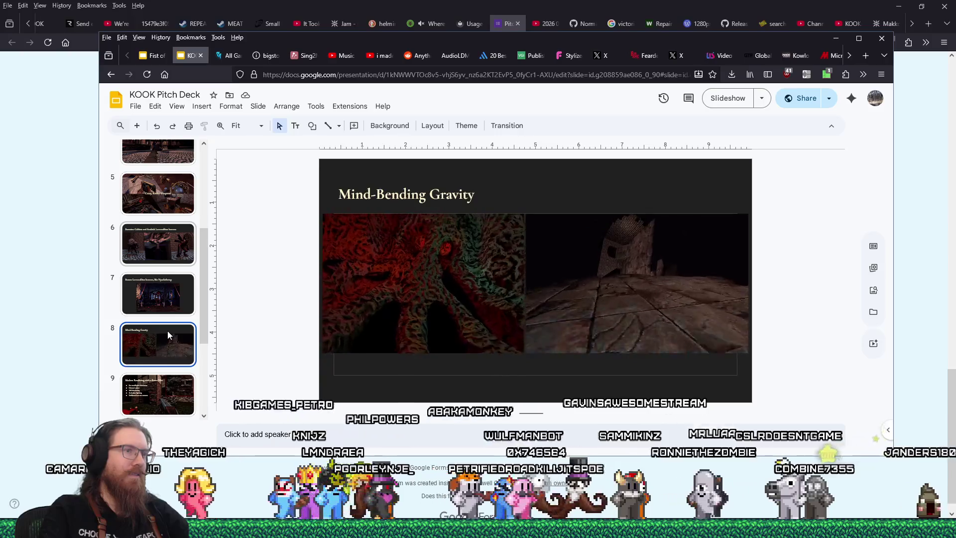
scroll(162, 348, down, 1)
click(162, 353)
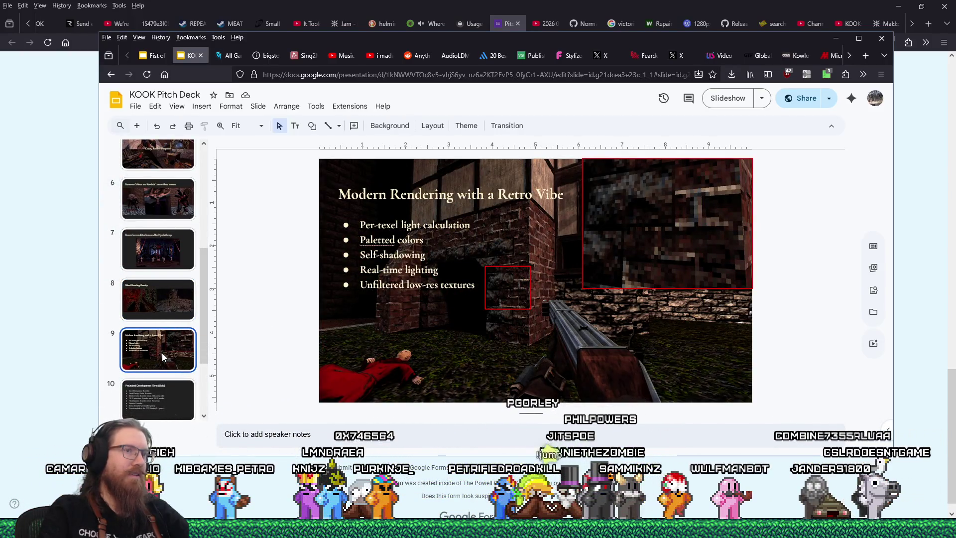
scroll(163, 353, down, 1)
click(163, 354)
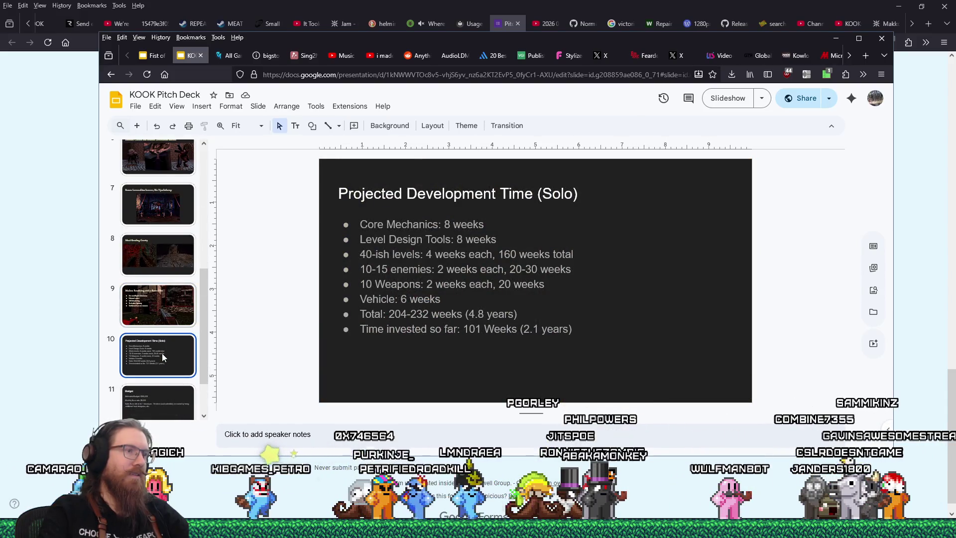
View the Budget and closing Thanks! slides, then return to the KOOK title slide
scroll(163, 354, down, 1)
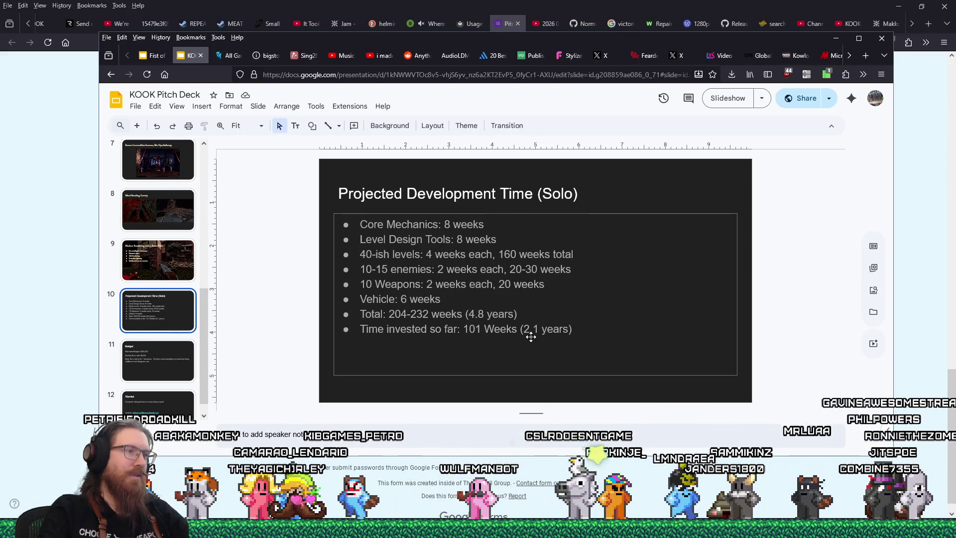
click(181, 369)
click(175, 382)
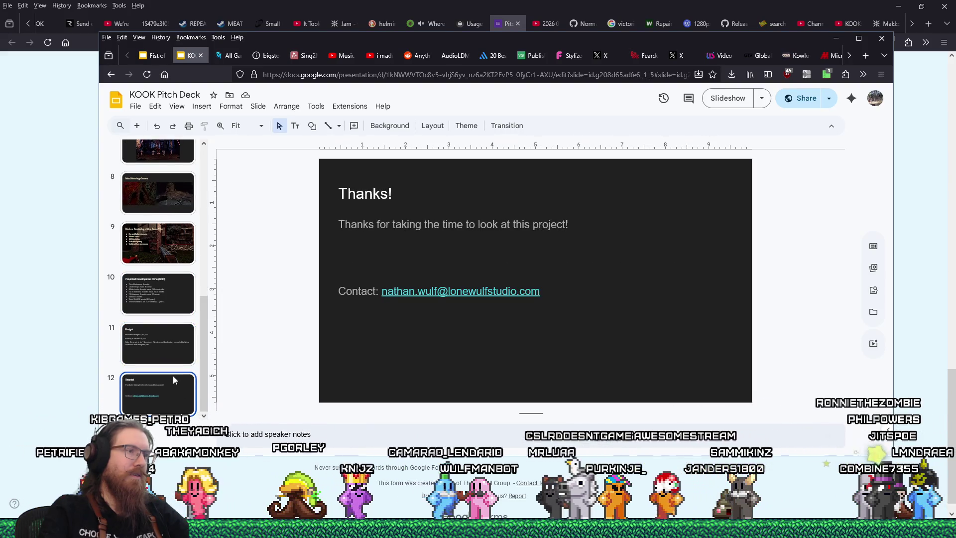
scroll(172, 375, up, 10)
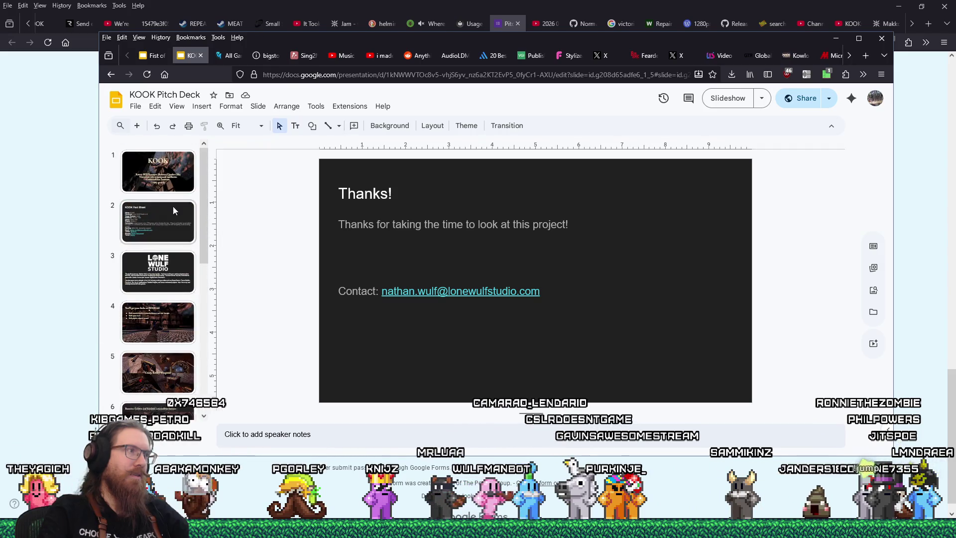
click(167, 170)
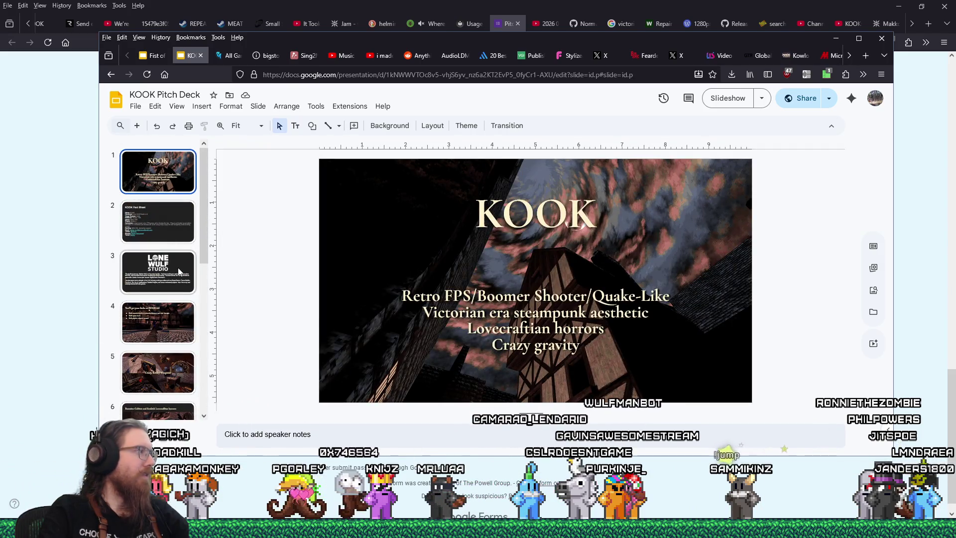
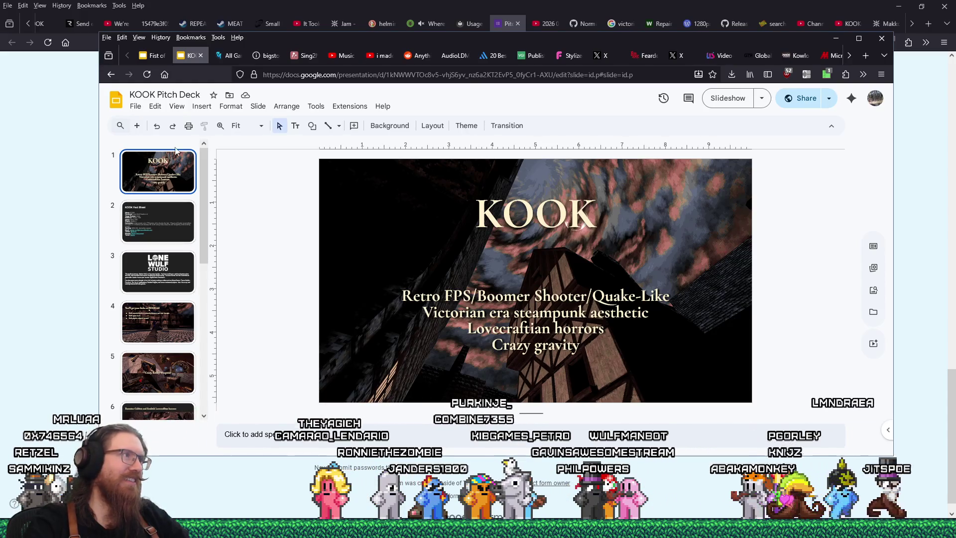
Tick the YouTube review acknowledgement option and submit the Pitch Deck Review Signups form
click(375, 4)
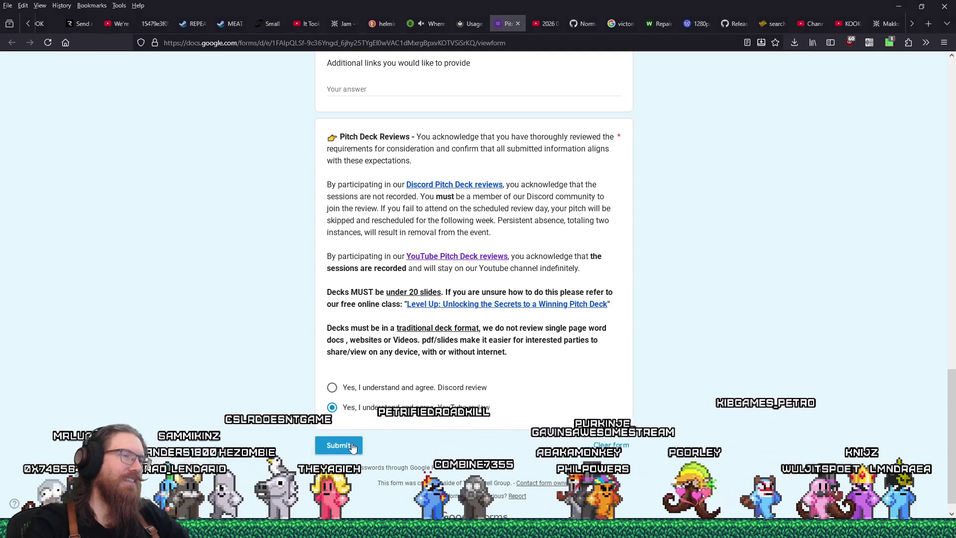
key(alt+Tab)
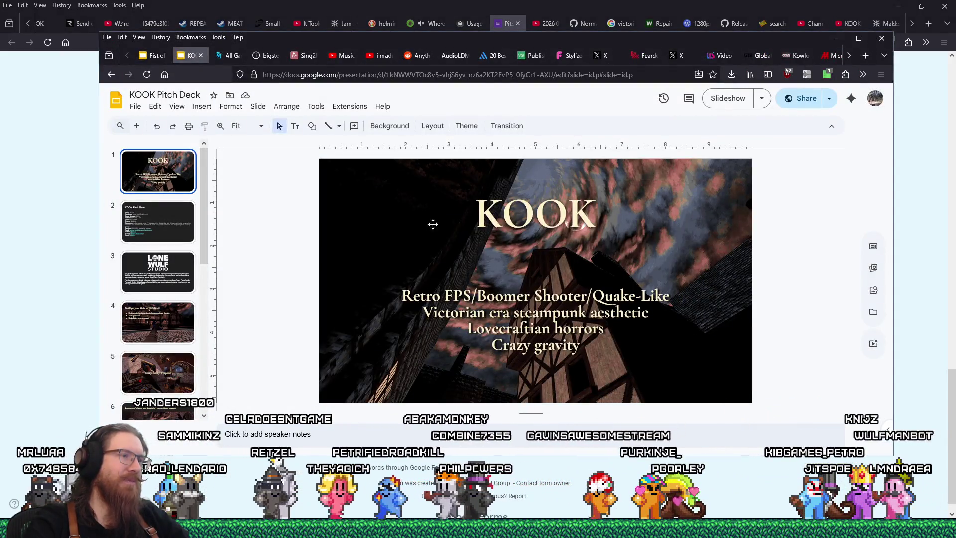
click(354, 457)
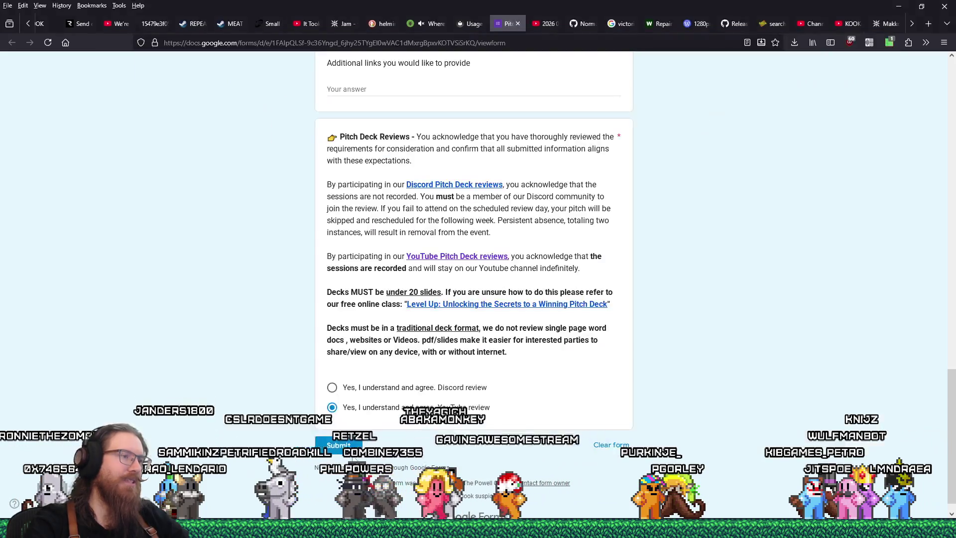
click(348, 447)
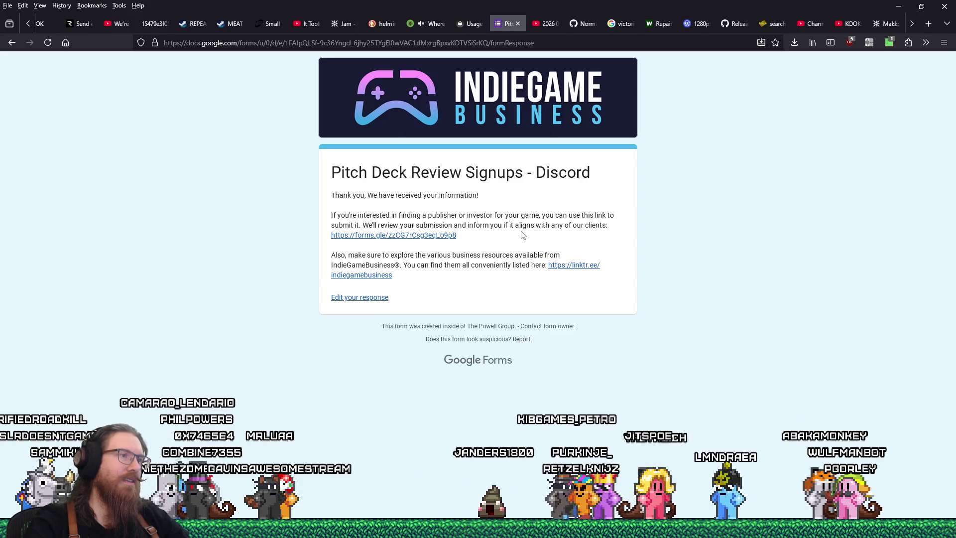
Close the submitted form, skybox image gallery and Skybox Support wiki tabs
click(518, 24)
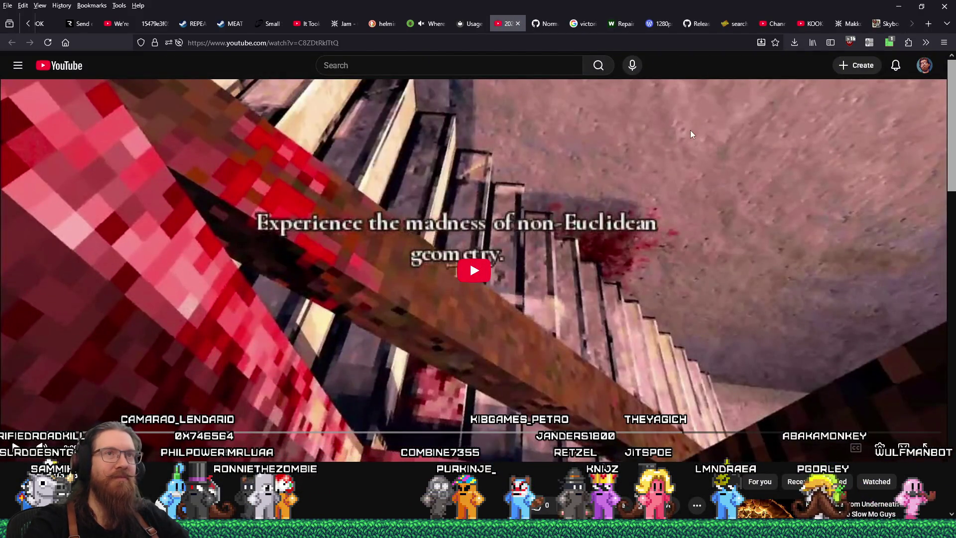
click(858, 23)
click(858, 23)
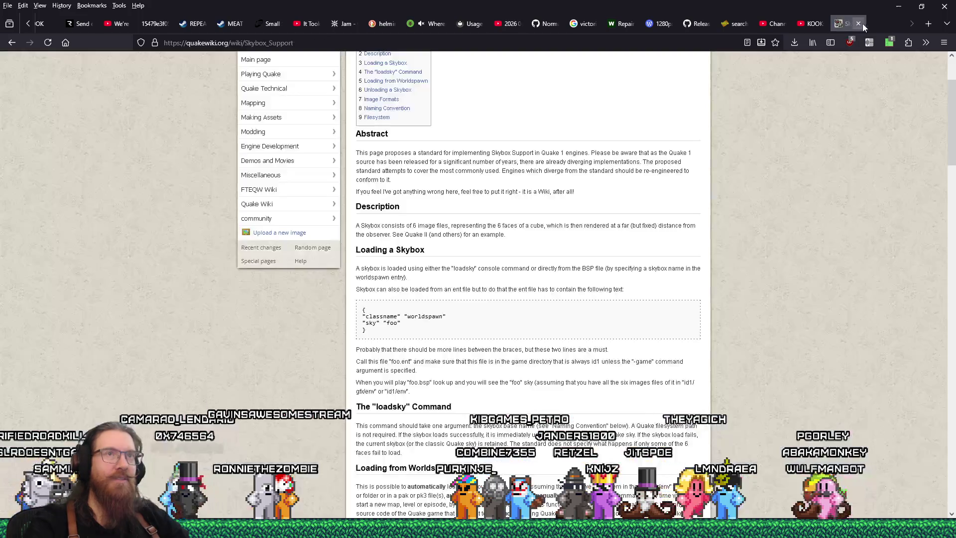
click(858, 23)
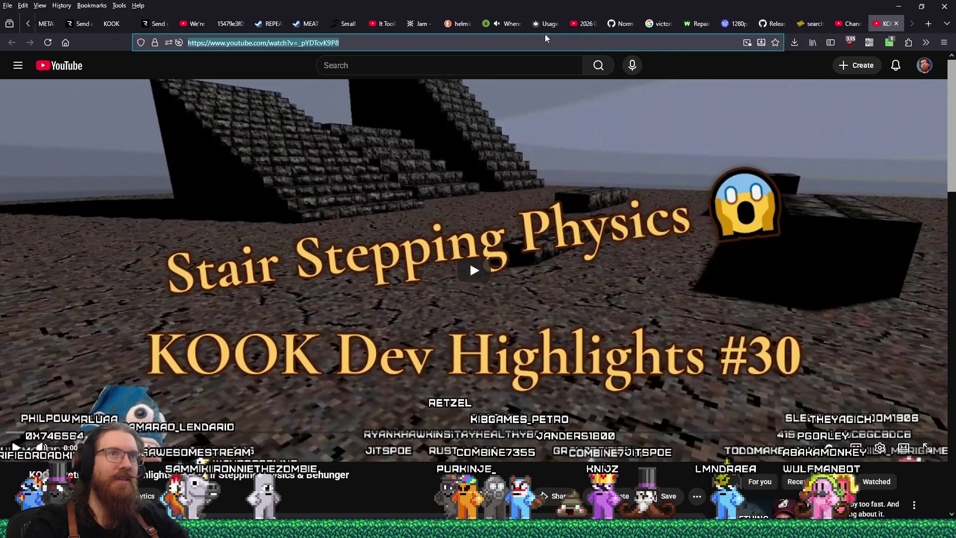
Copy the KOOK video's URL, close YouTube Studio and move the video tab left
right_click(368, 44)
click(402, 112)
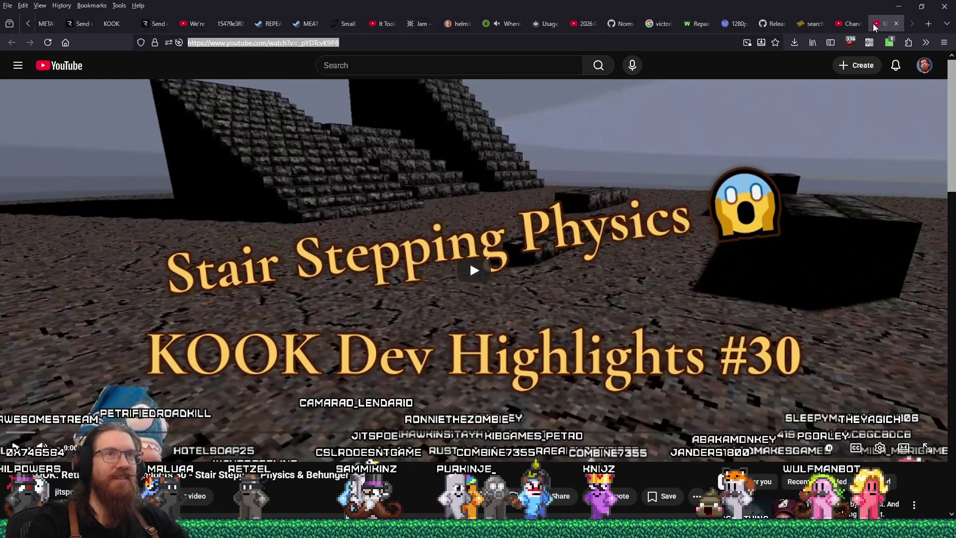
click(846, 23)
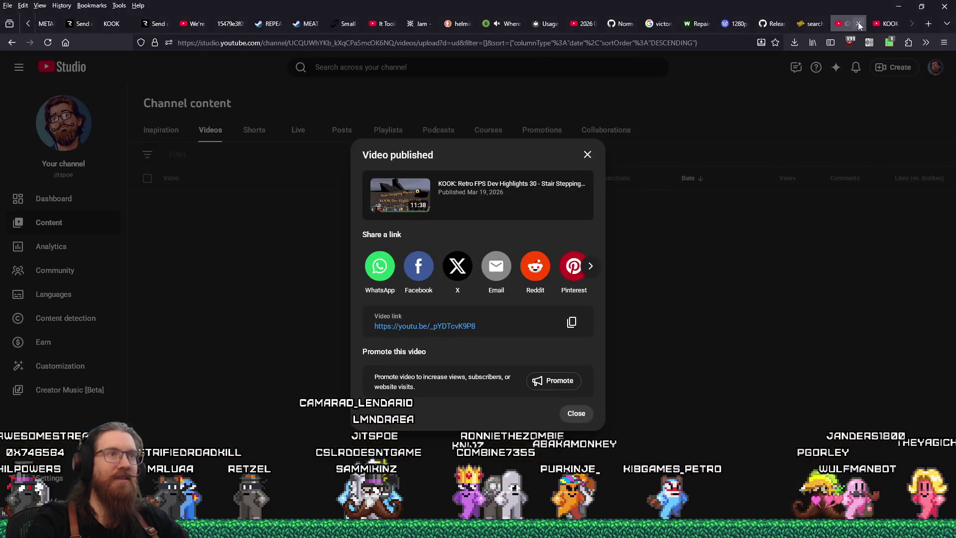
click(858, 23)
mouse_move(846, 26)
mouse_down()
mouse_move(31, 29)
mouse_move(75, 28)
mouse_move(59, 27)
mouse_up()
Close the clip search results tab, leaving the ericw-tools releases page
click(914, 28)
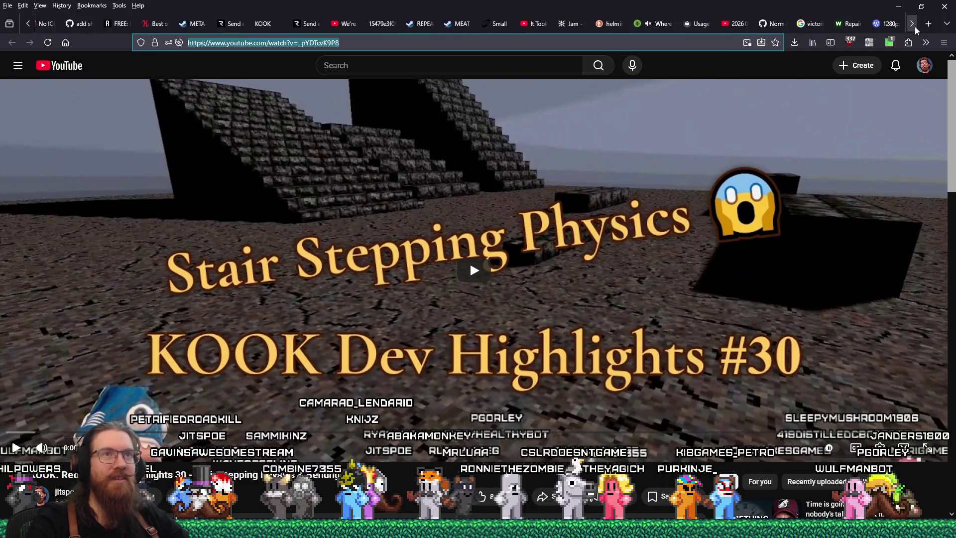
click(896, 23)
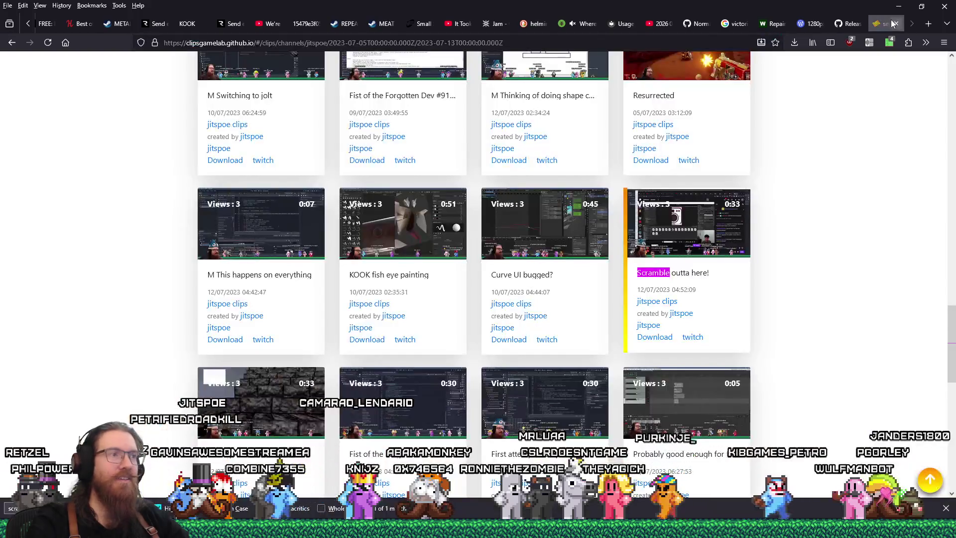
click(898, 23)
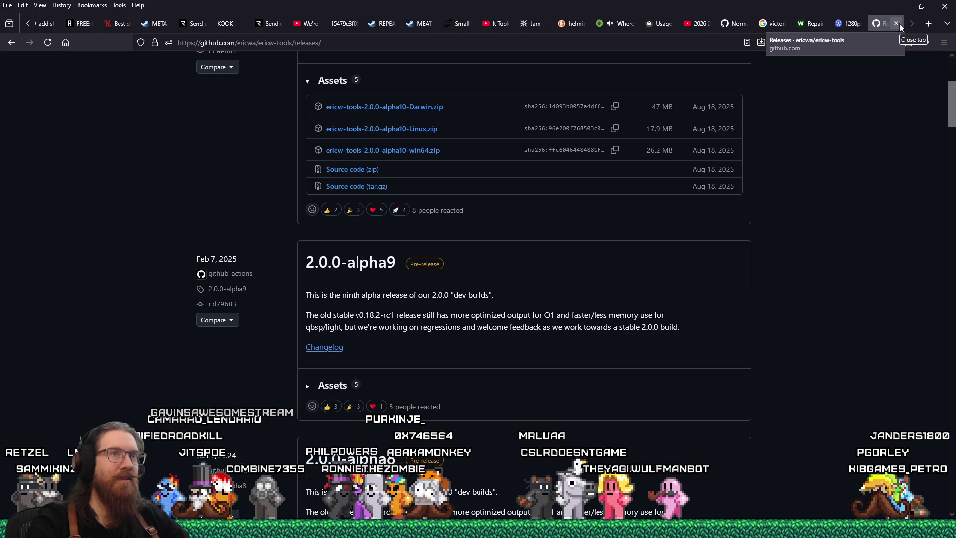
key(alt+Tab)
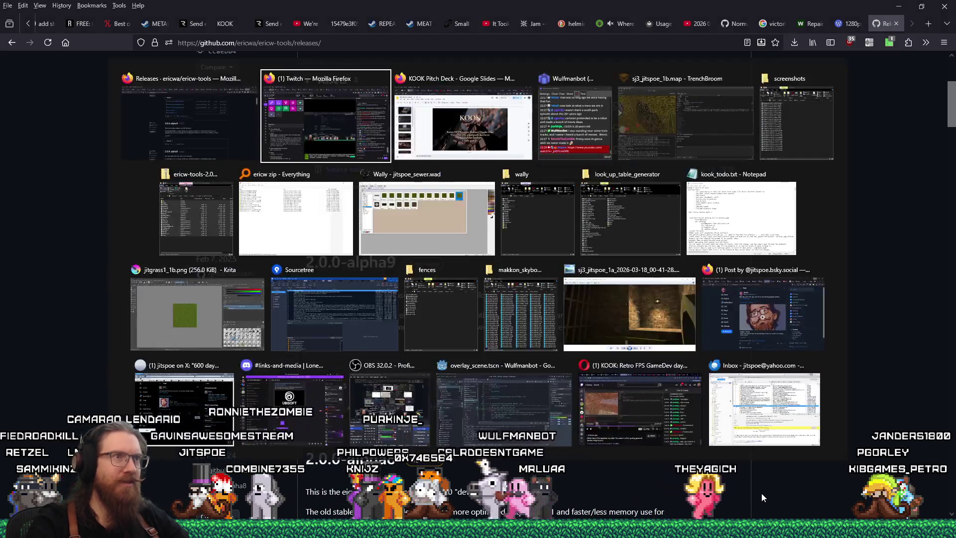
Compile sj3_jitspoe_1b with the alkaline dev profile and review the qbsp output log
key(Tab)
key(Tab)
key(Tab)
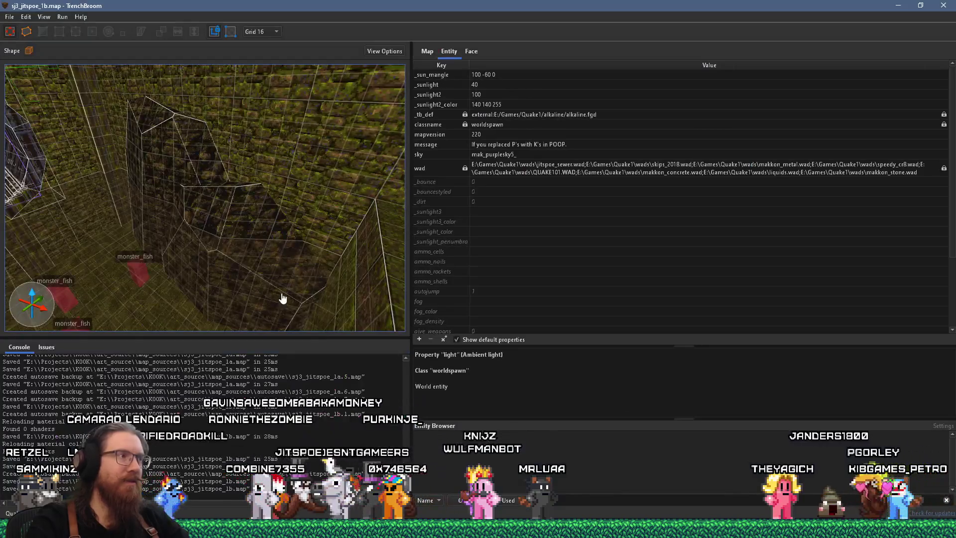
scroll(284, 303, up, 10)
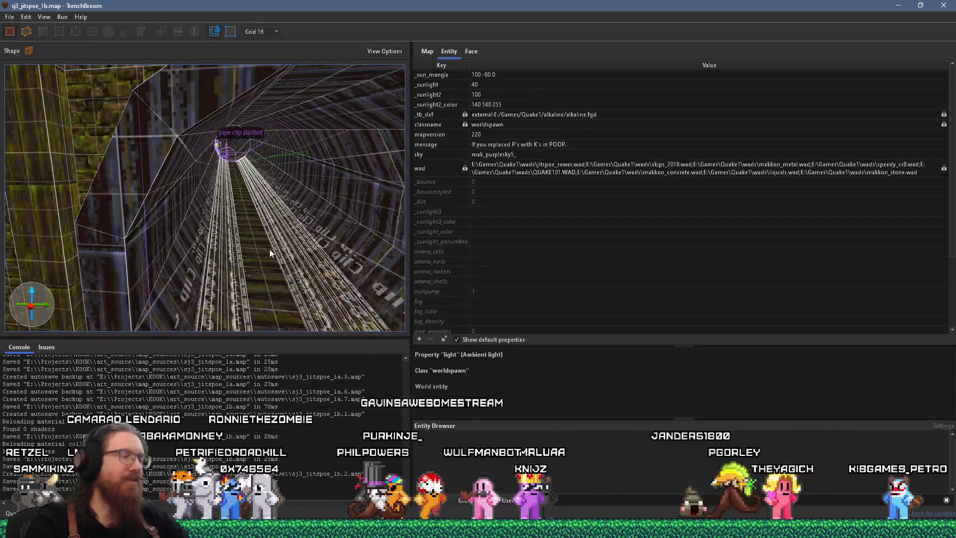
scroll(271, 254, down, 5)
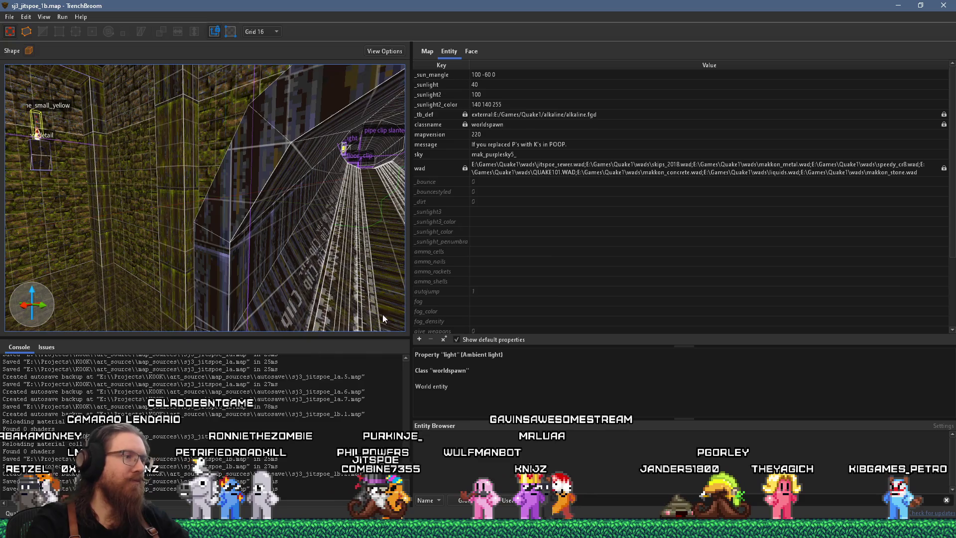
click(62, 17)
click(85, 27)
click(773, 479)
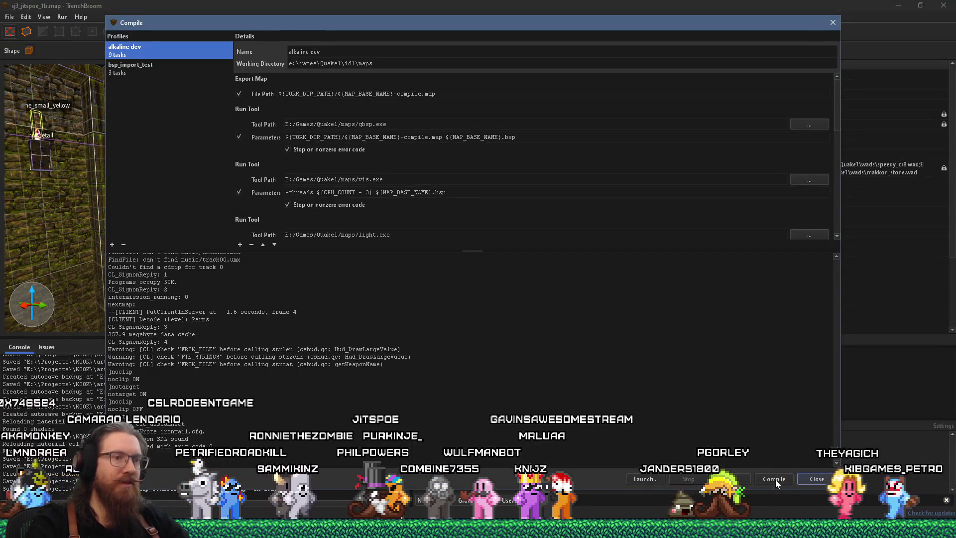
scroll(706, 386, up, 7)
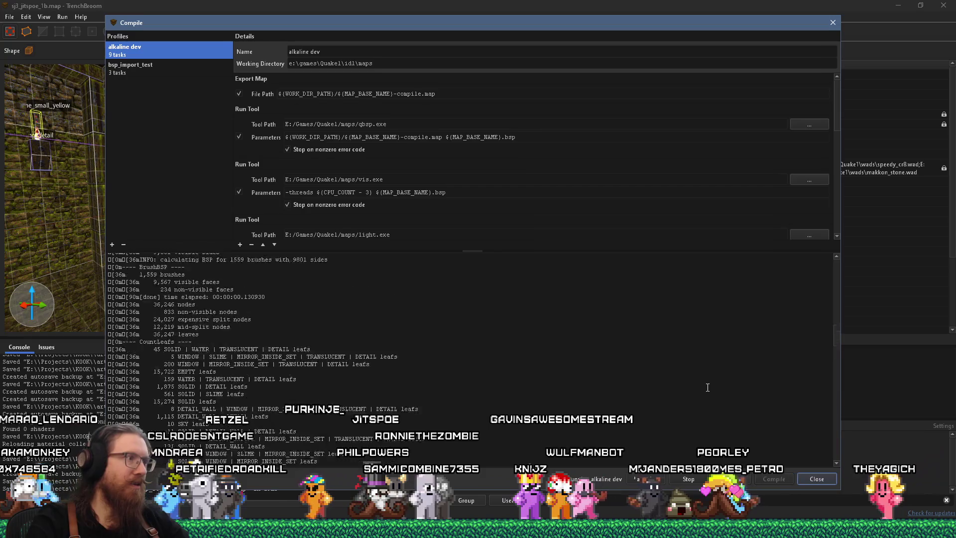
scroll(707, 388, up, 5)
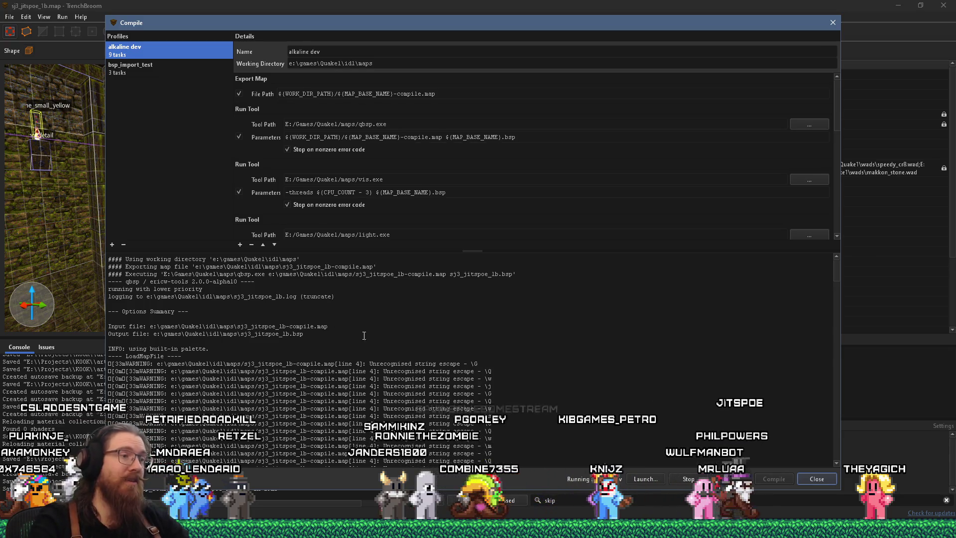
scroll(378, 324, down, 15)
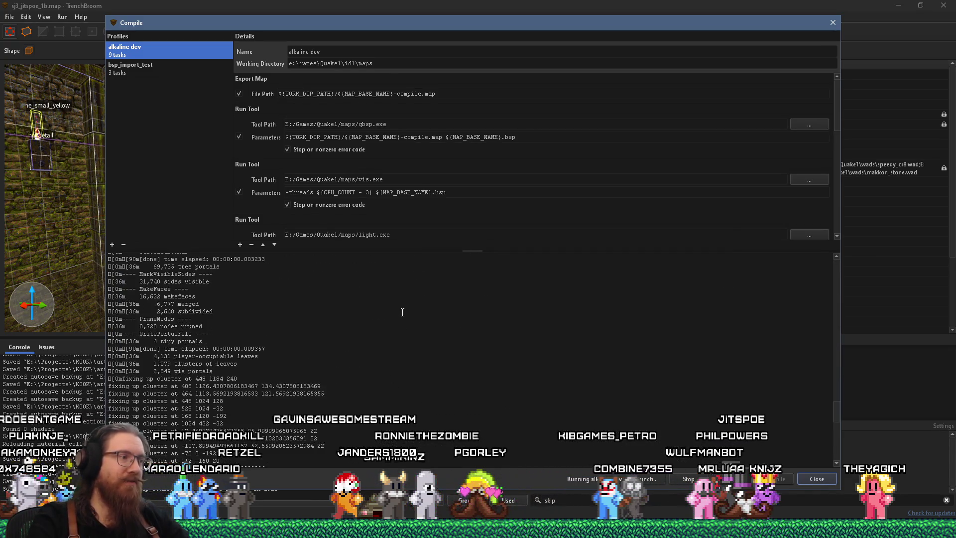
scroll(403, 312, down, 5)
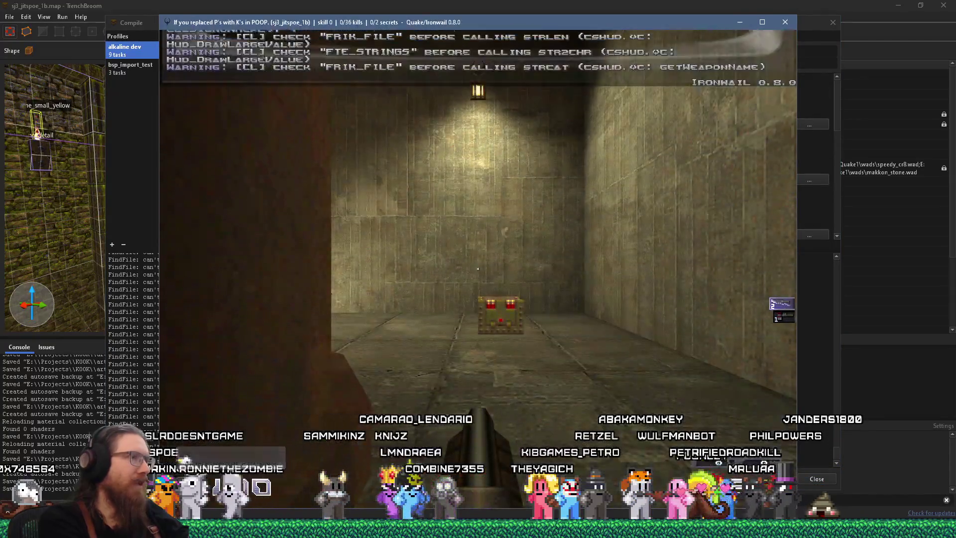
Run the notarget command from the Ironwail console
key(grave)
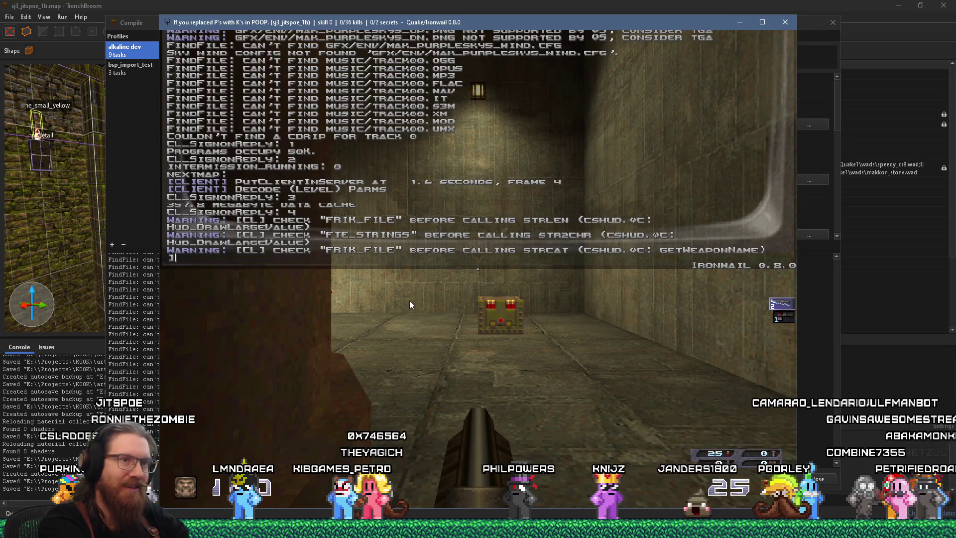
text(join 0)
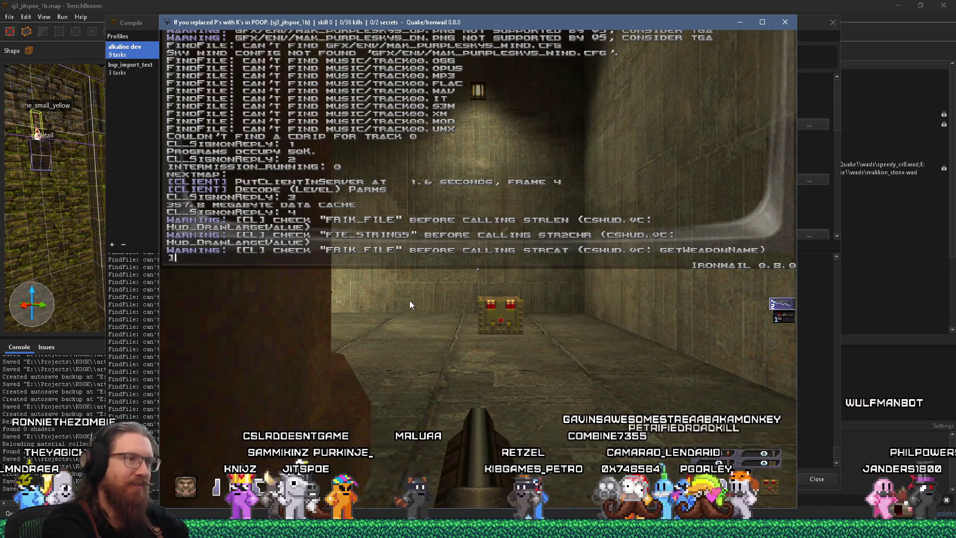
text(notarget)
key(Return)
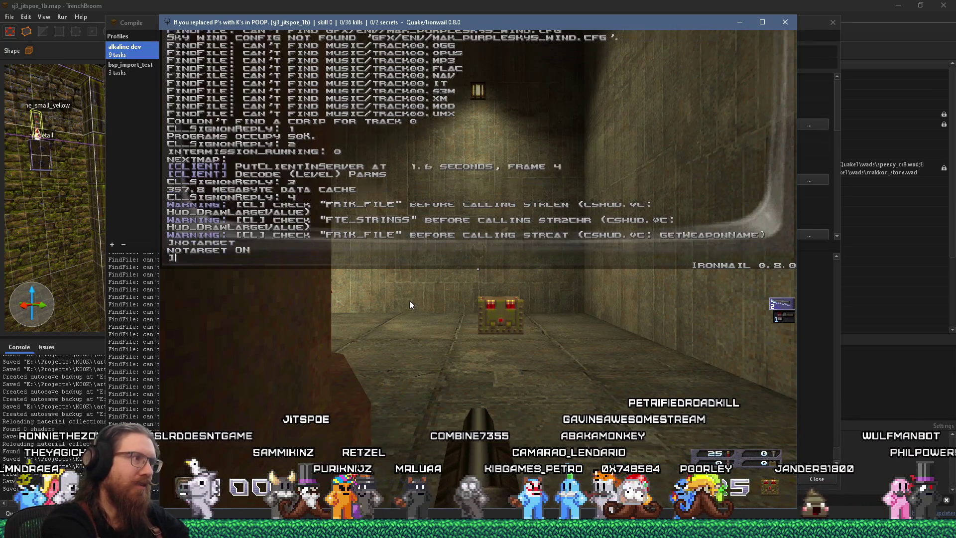
text(noclip)
Fly past the stairs and under the overhang to the ceiling pipes and a light fixture
key(grave)
key(w)
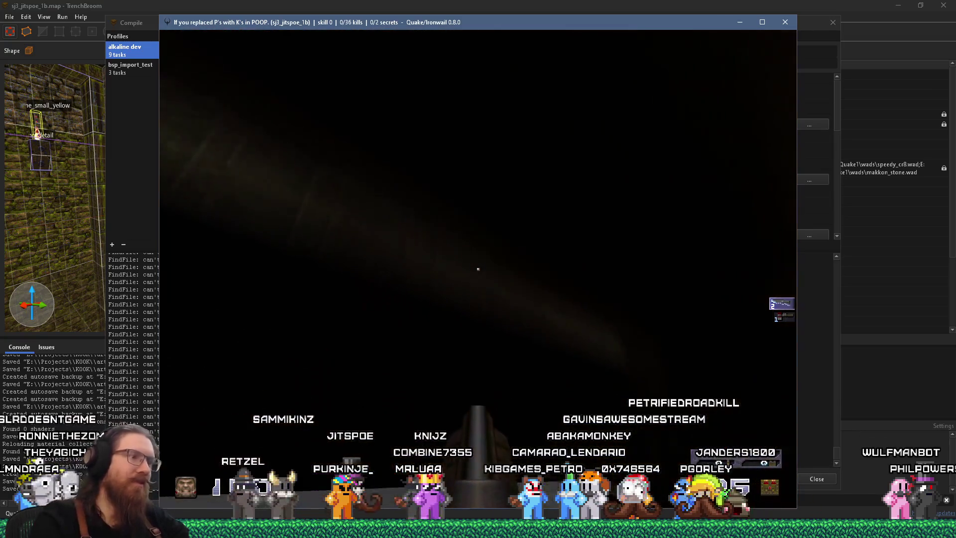
key(w)
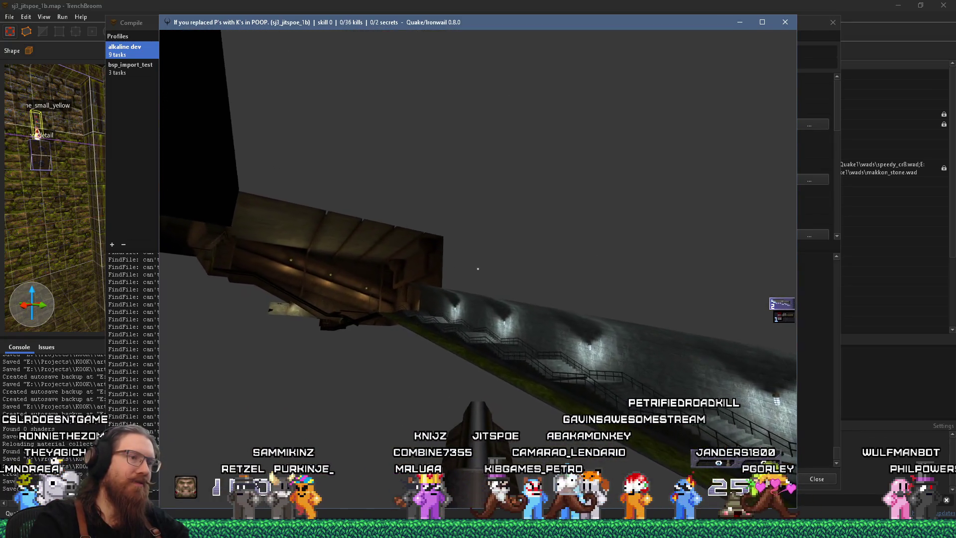
key(w)
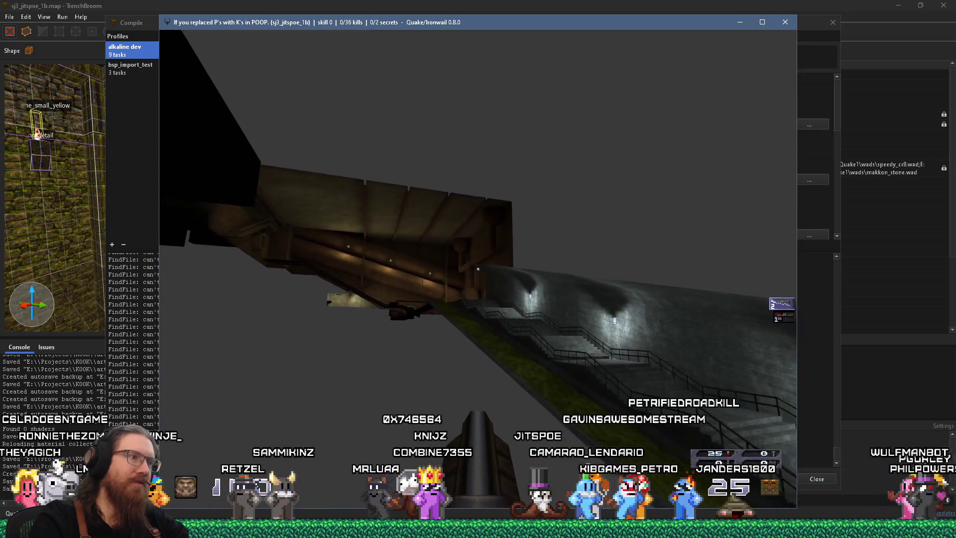
key(w)
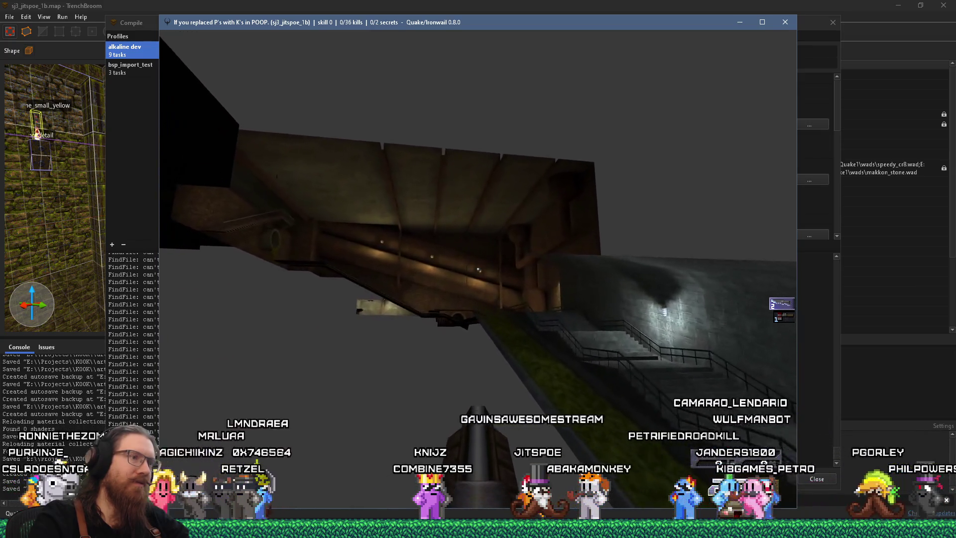
key(w)
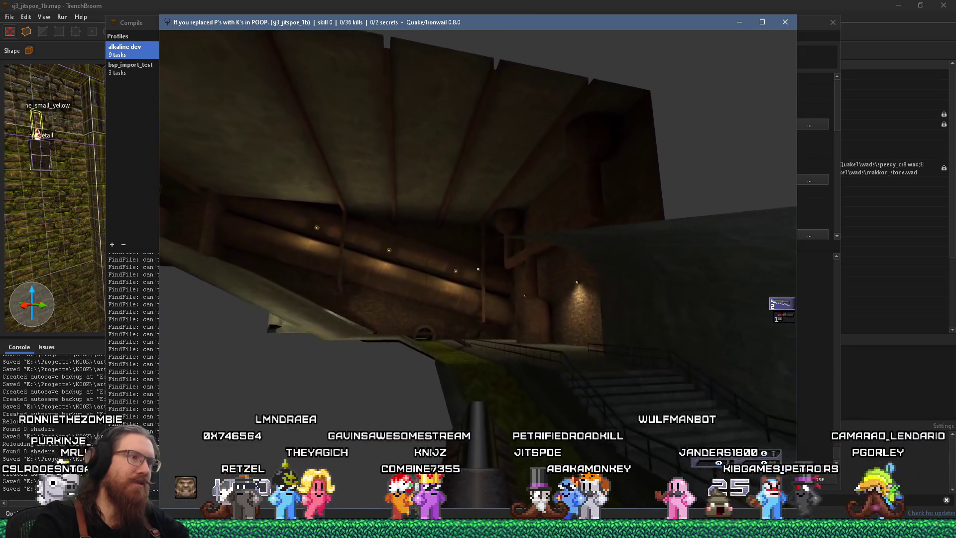
key(w)
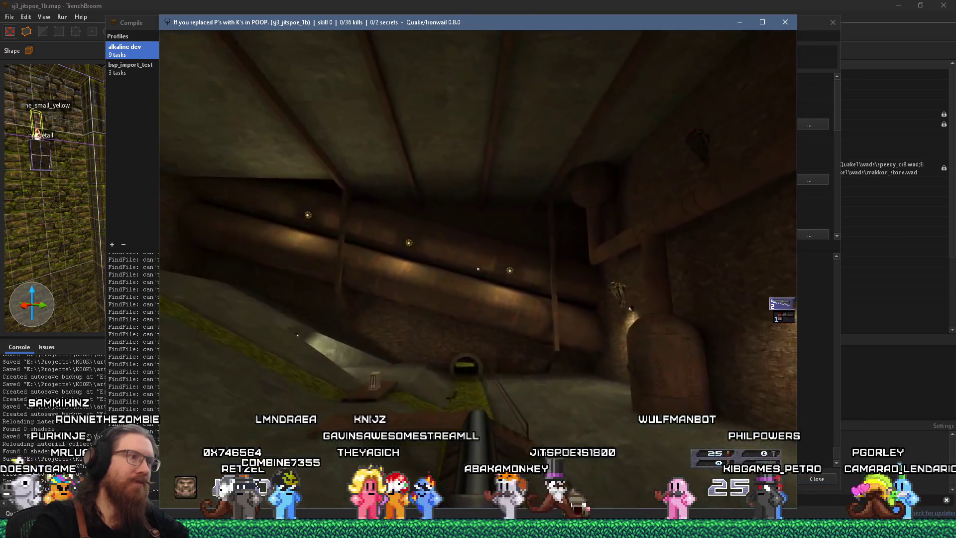
key(w)
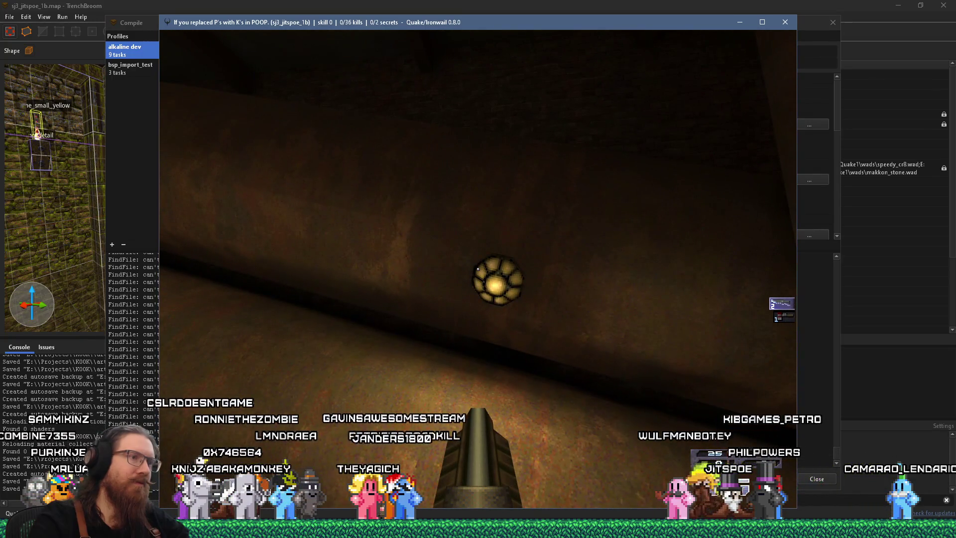
key(w)
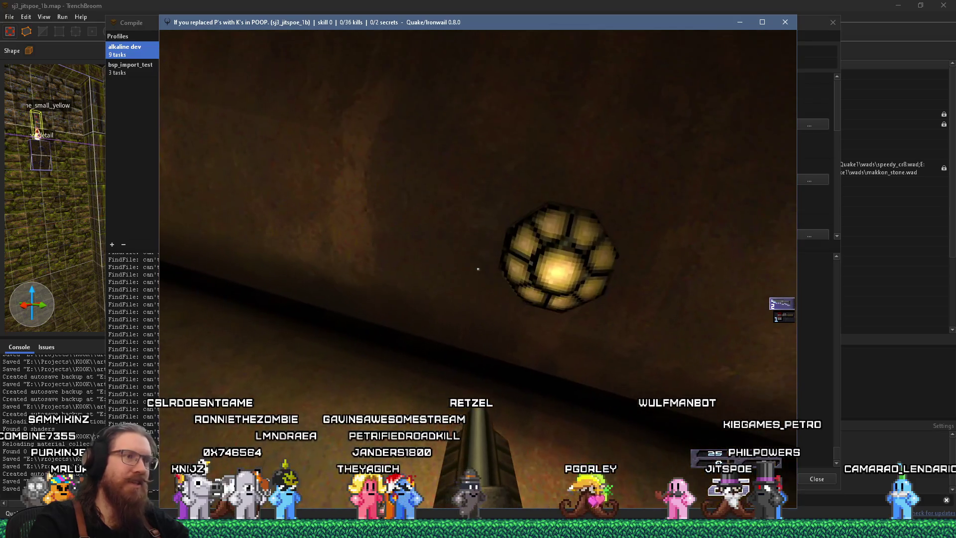
key(w)
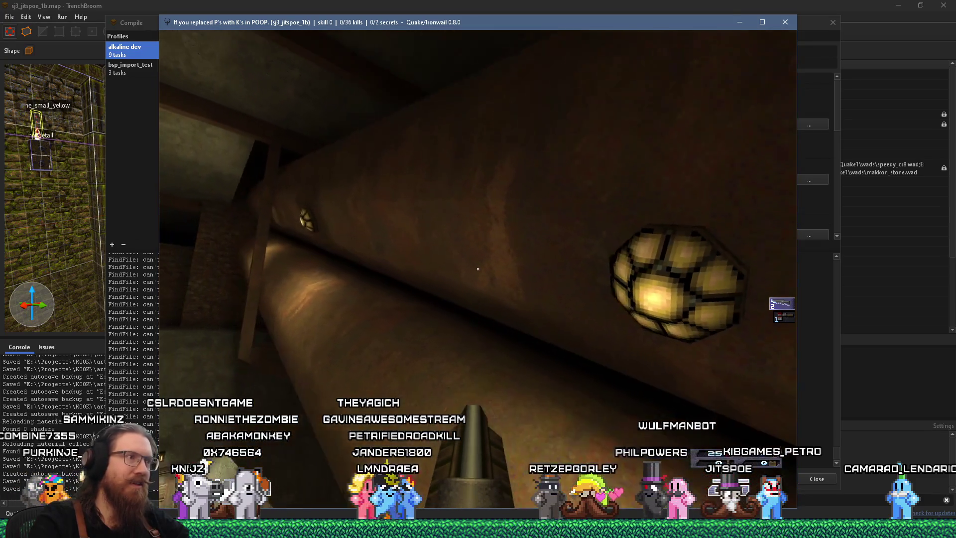
Inspect the pipe and its ceiling lights up close, then back away to view the room
key(s)
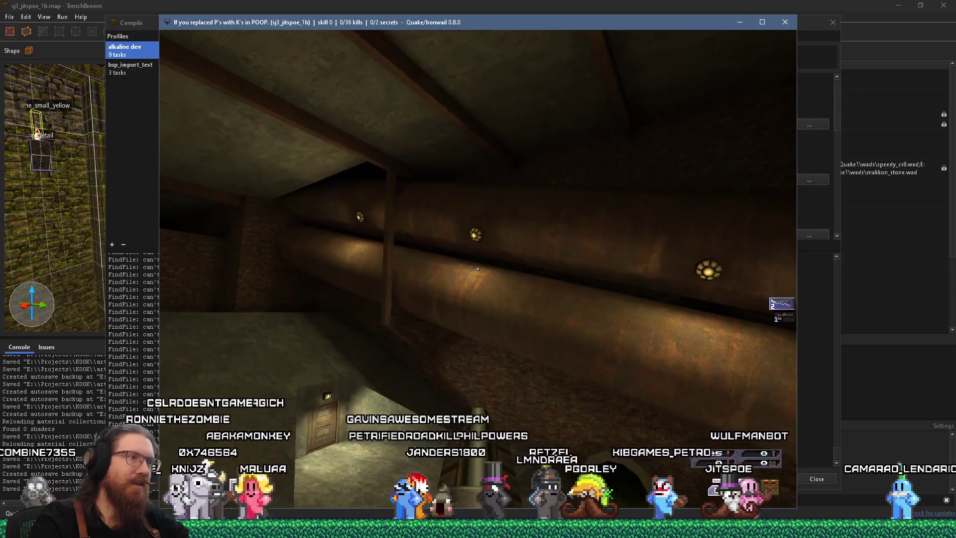
key(w)
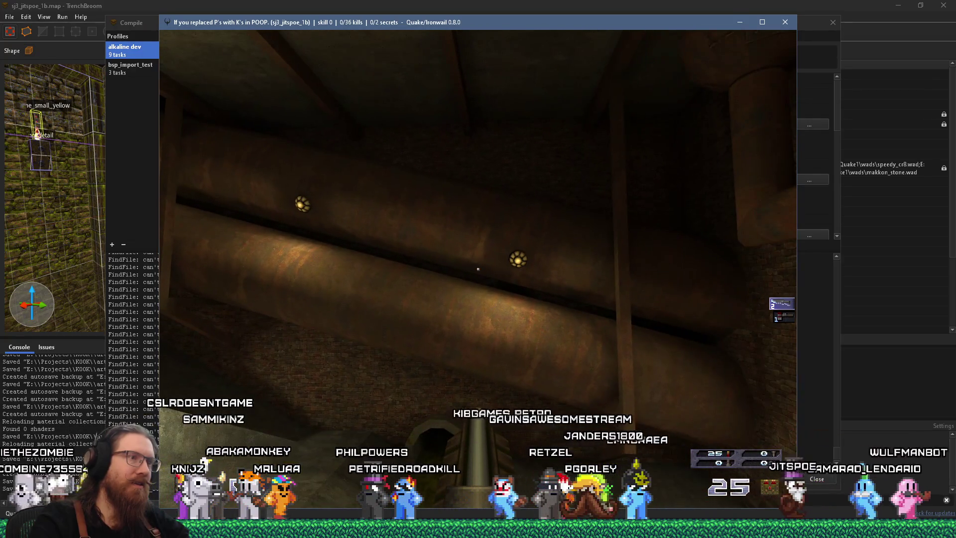
key(w)
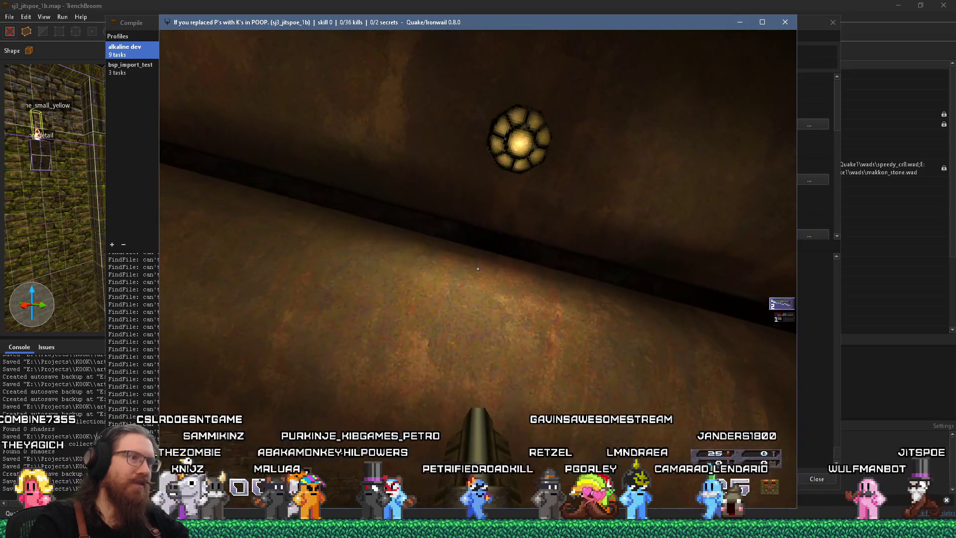
key(w)
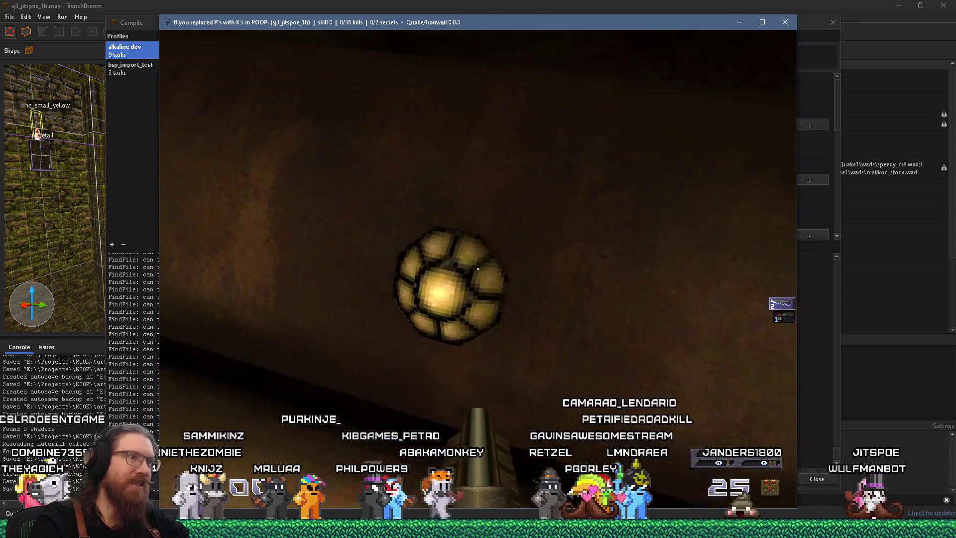
key(a)
key(s)
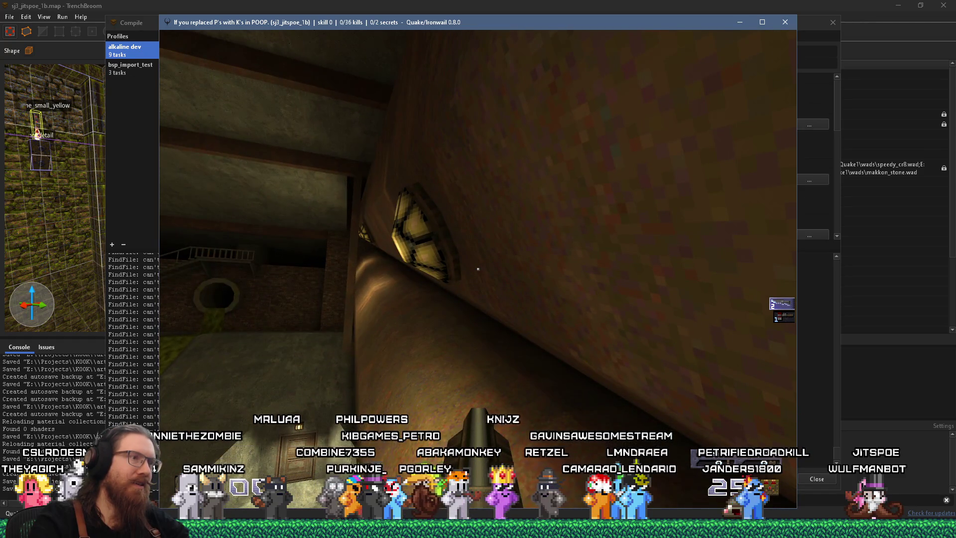
key(a)
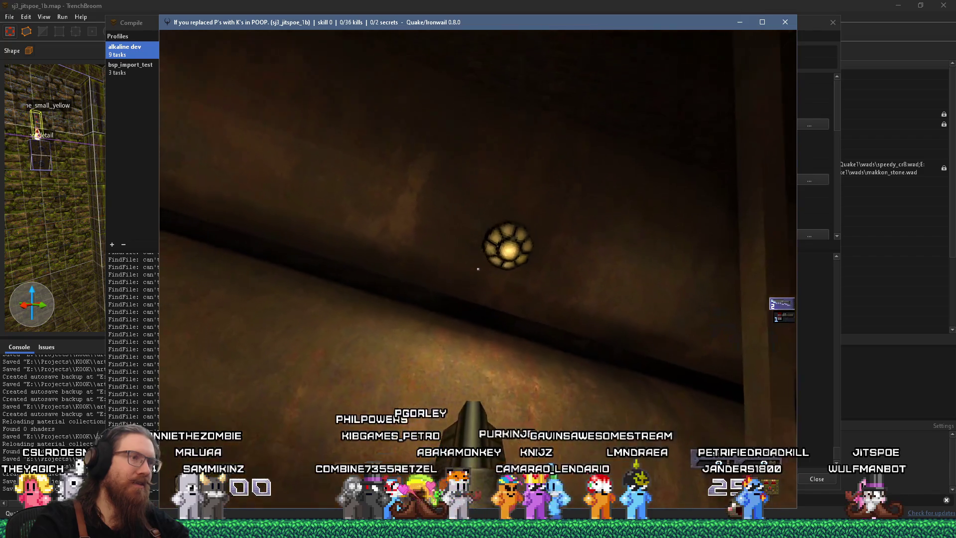
mouse_move(477, 269)
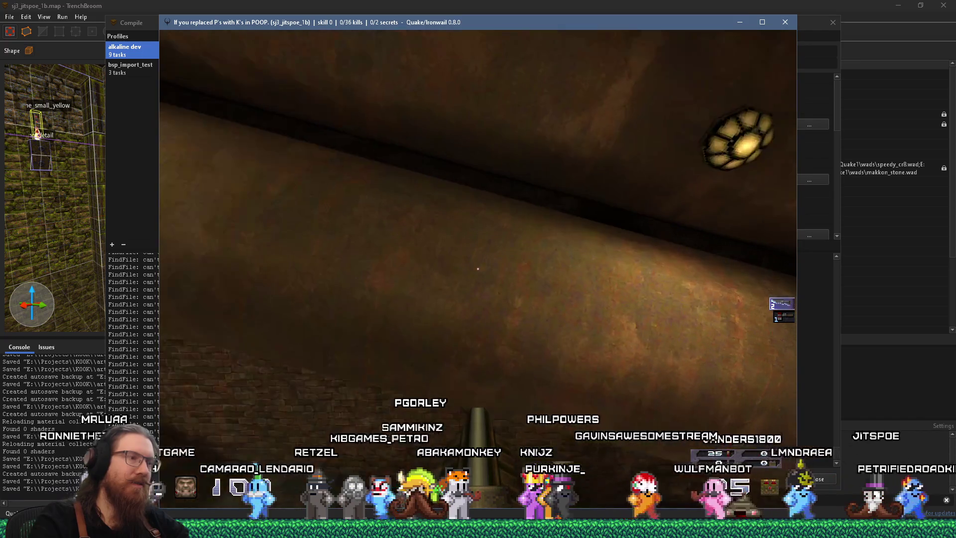
Fly down the dark tunnel to the barred grate and open the console
key(w)
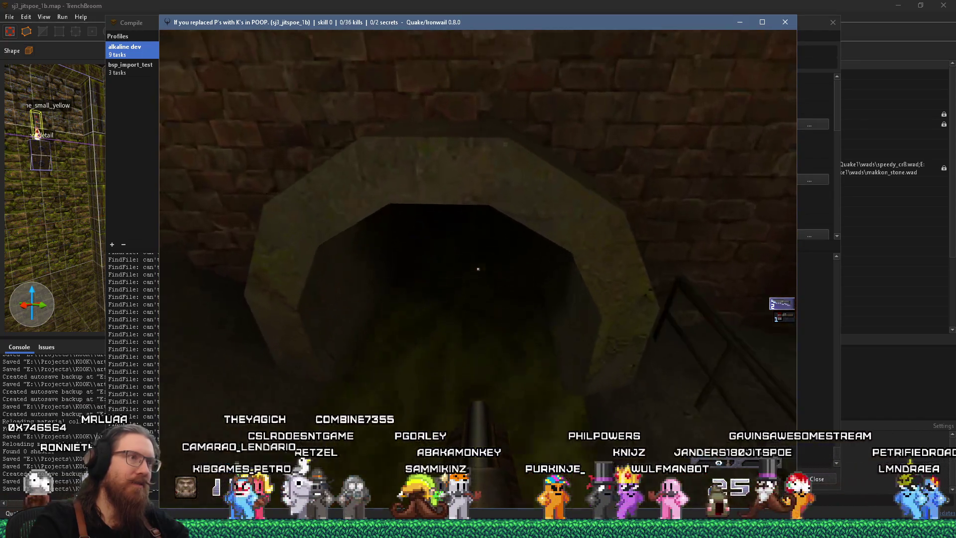
key(w)
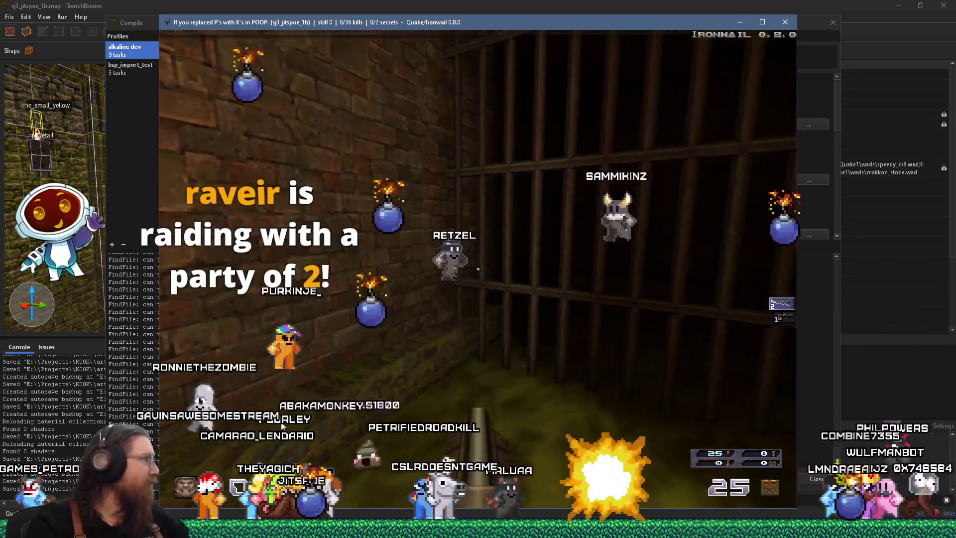
key(grave)
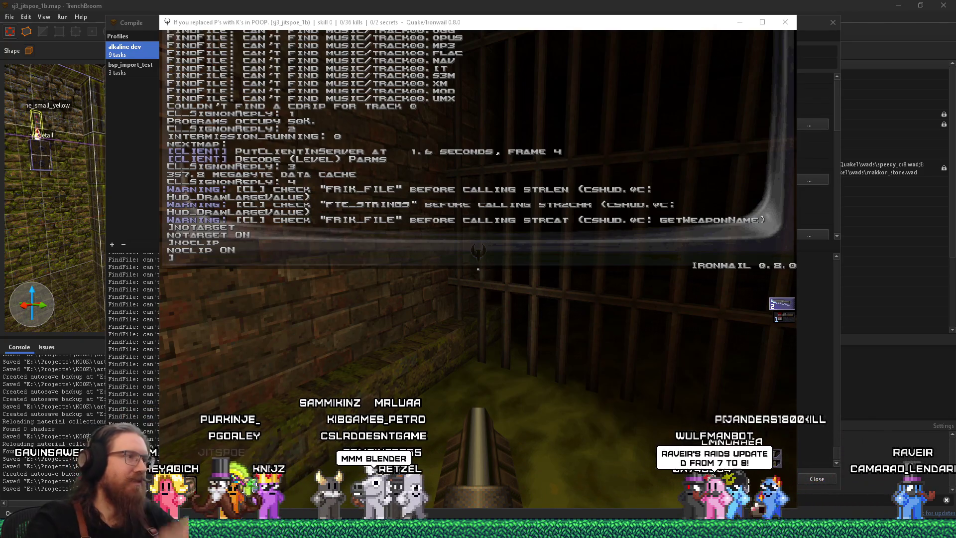
Fly through the sewer tunnel to inspect the T-shaped pipe and large vertical pipe
key(grave)
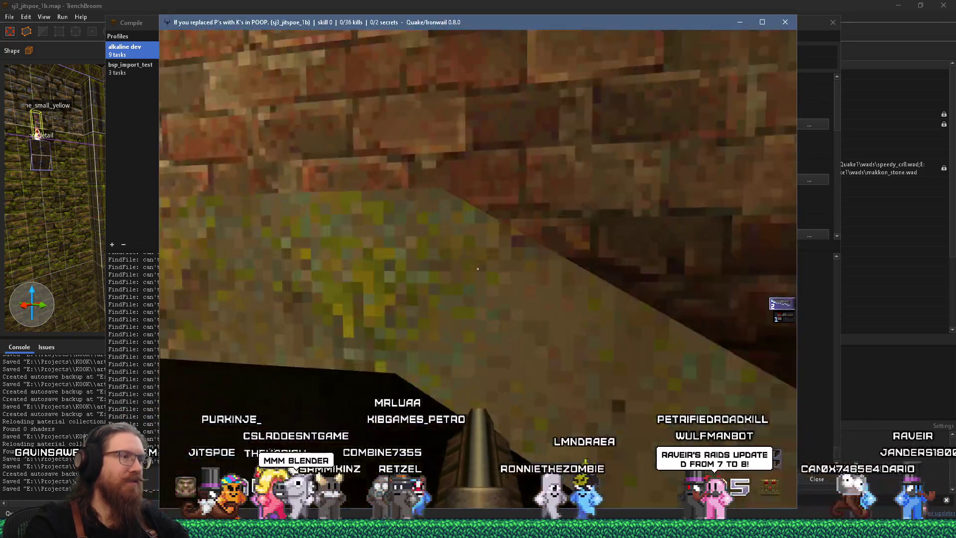
key(w)
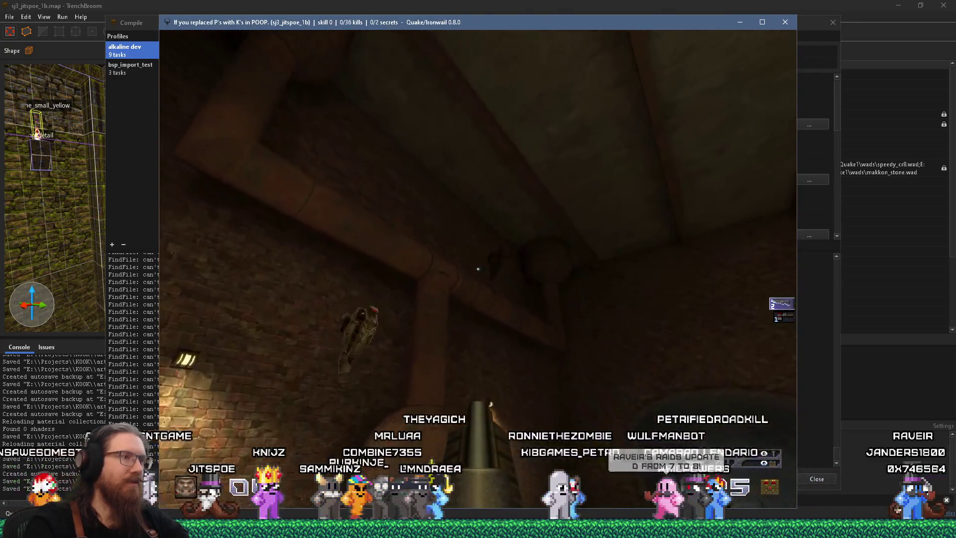
key(w)
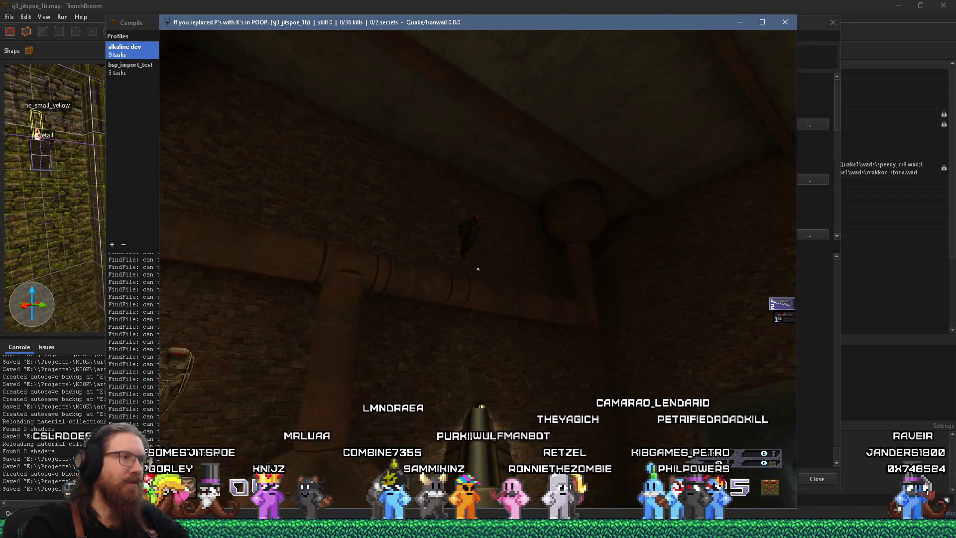
key(w)
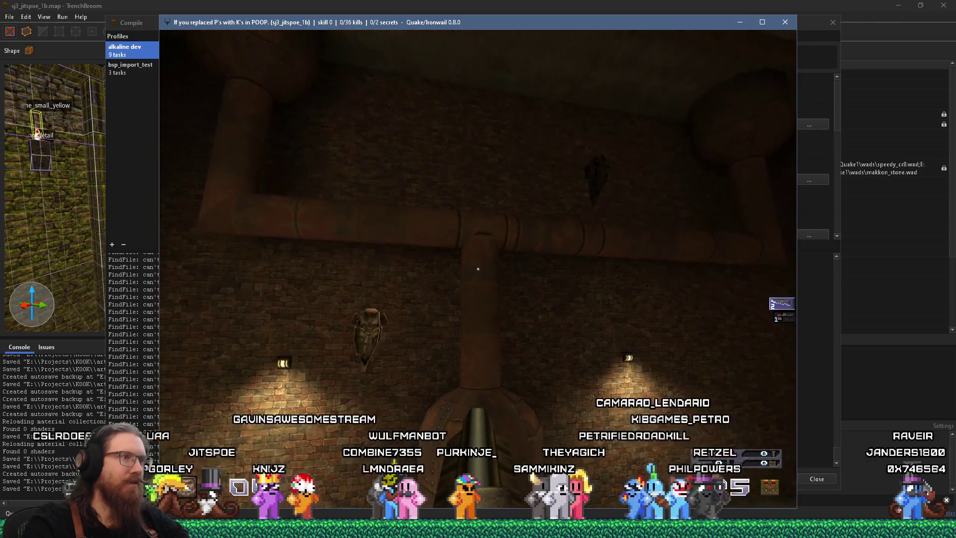
key(w)
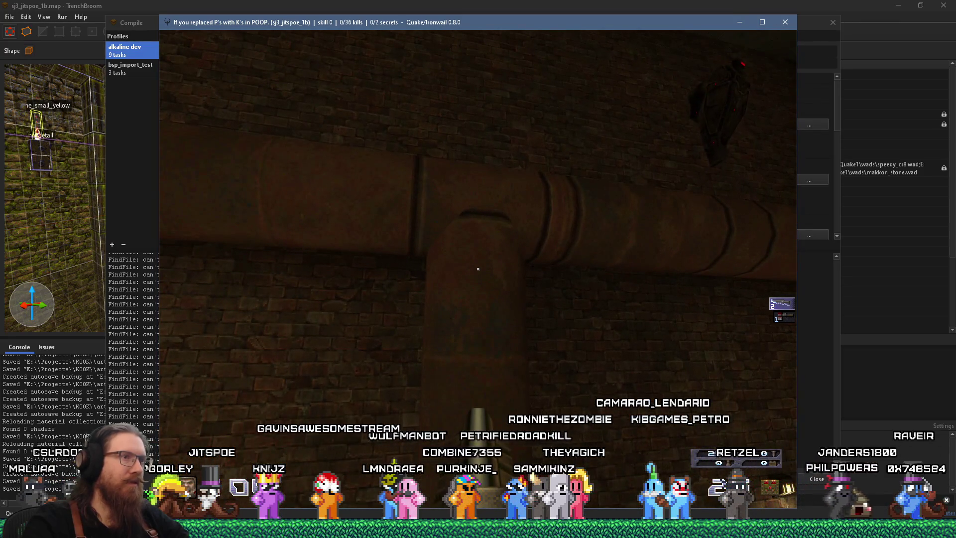
key(w)
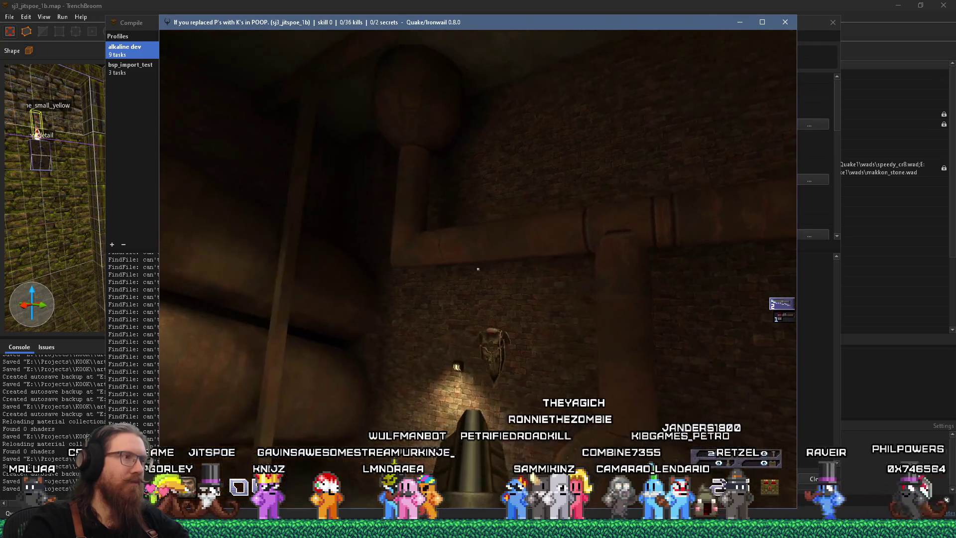
key(w)
key(w)
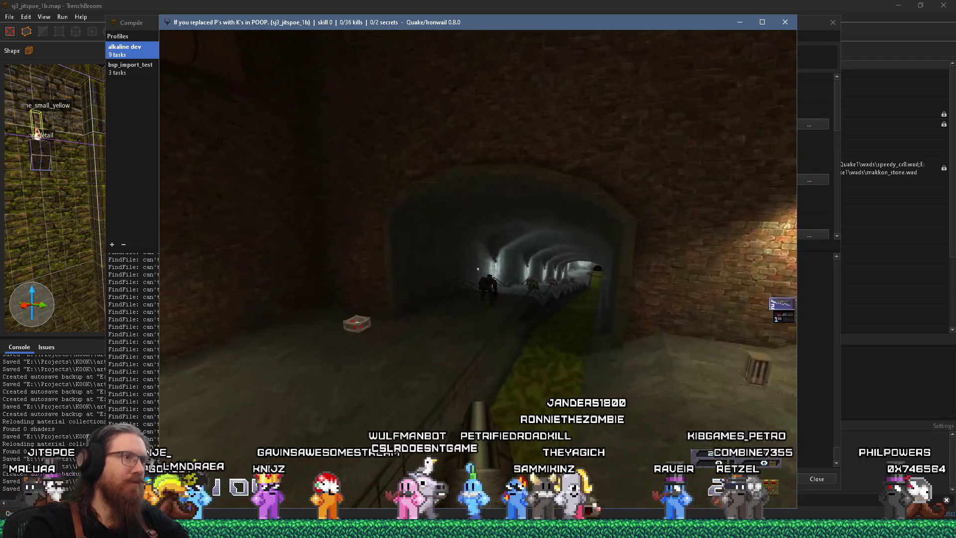
mouse_move(478, 269)
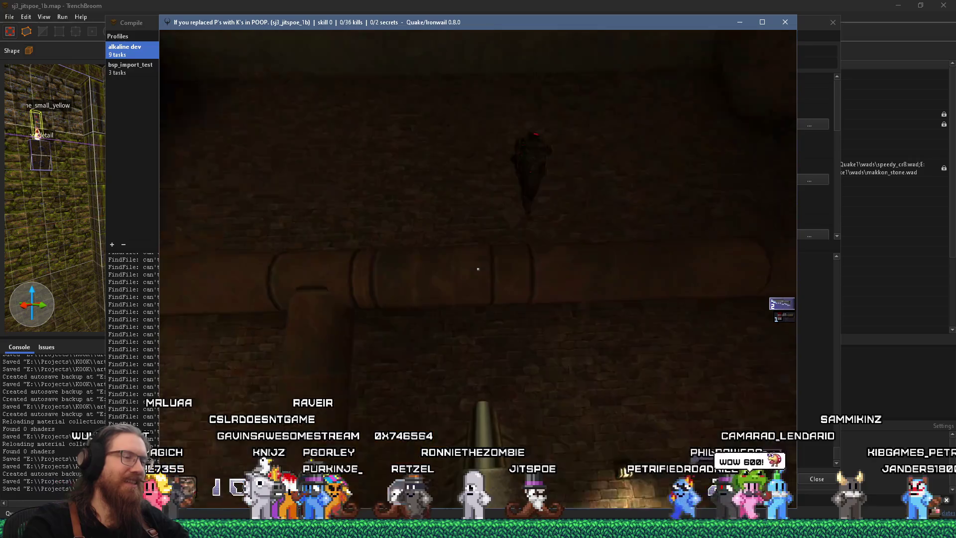
Examine the pipe junction, then look around the pipe room, slime tunnel and ceiling pipes
key(w)
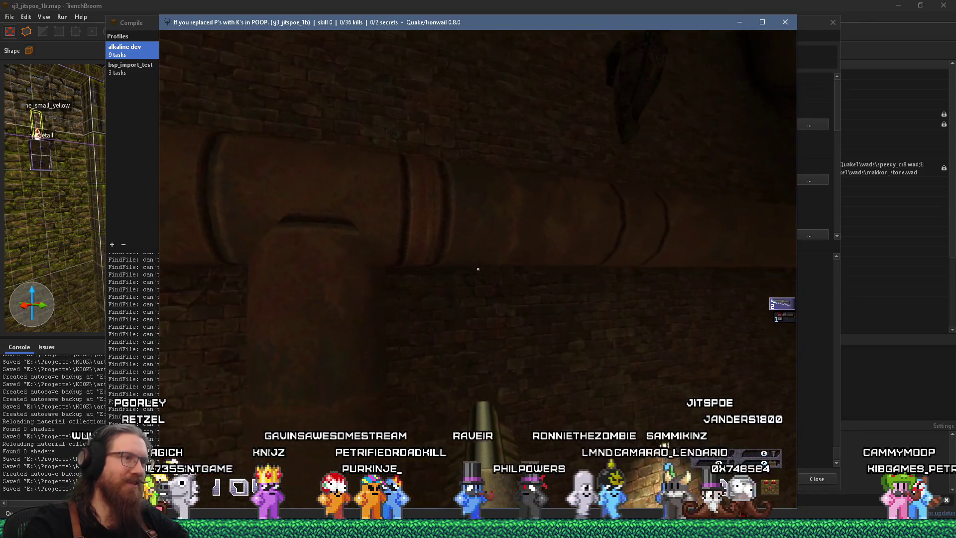
key(s)
key(w)
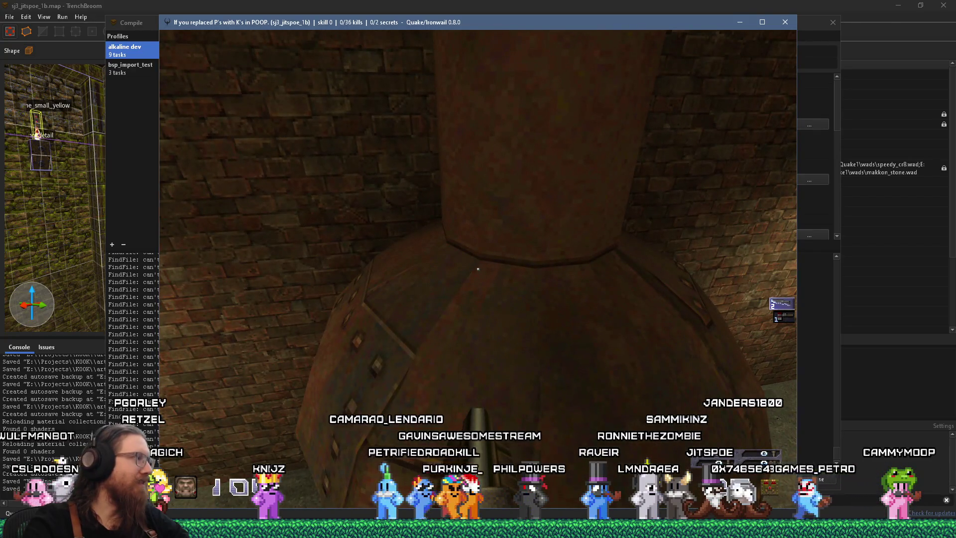
key(Left)
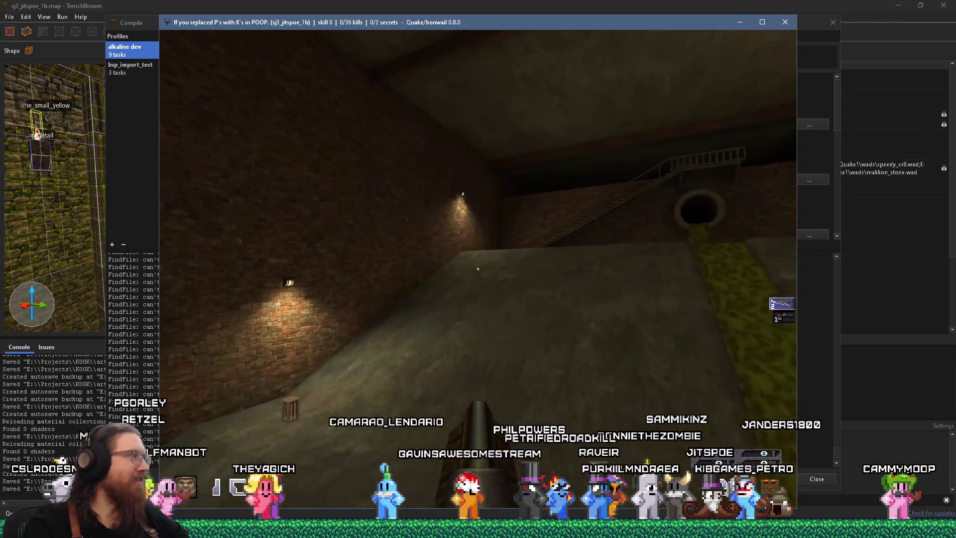
key(Left)
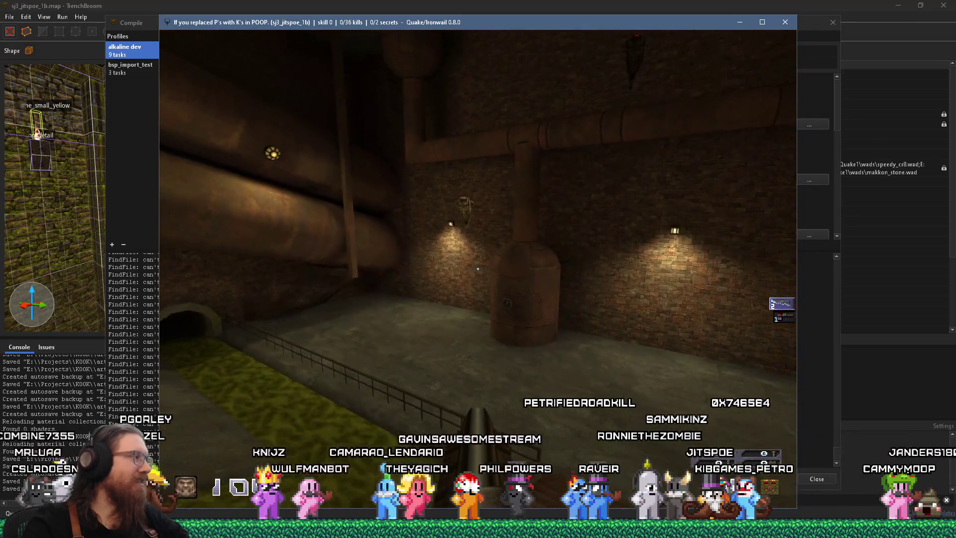
key(Right)
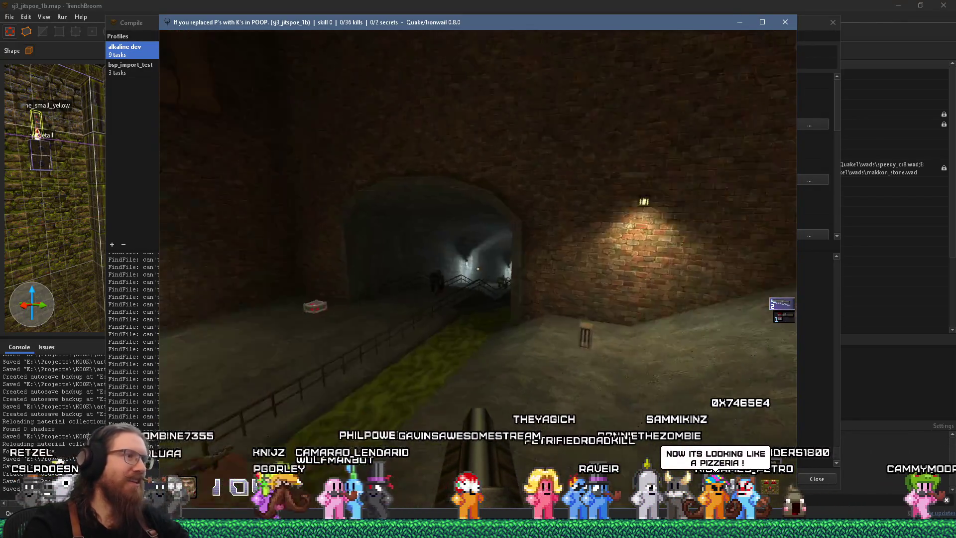
key(Left)
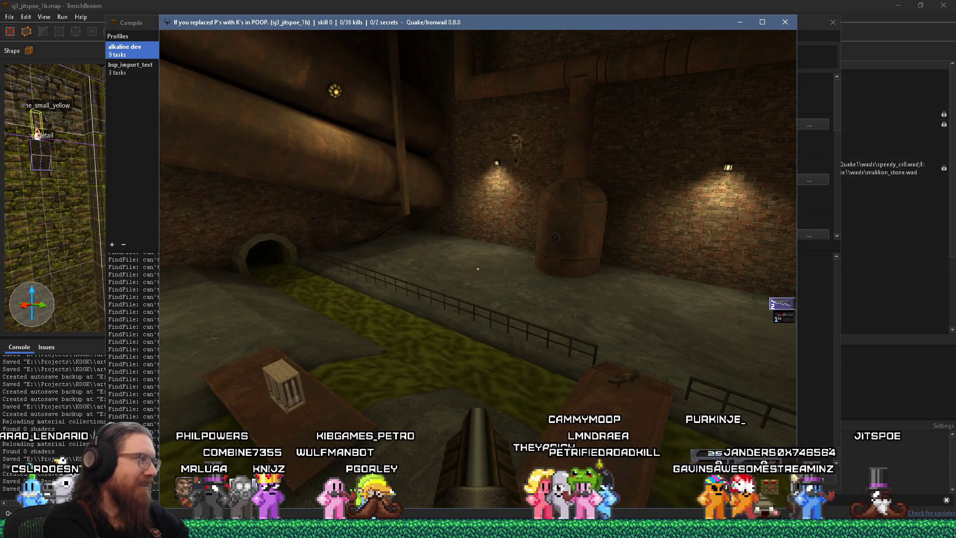
key(Page_Up)
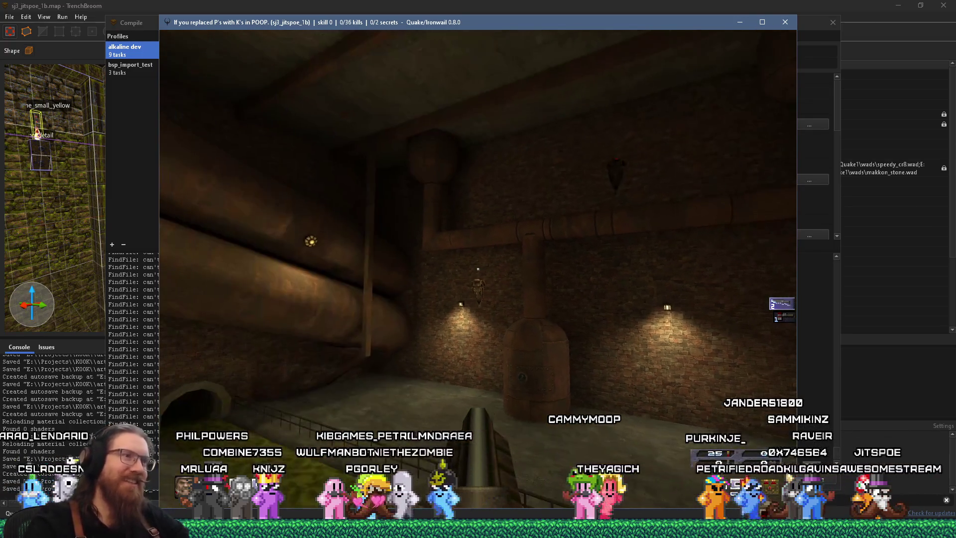
key(Right)
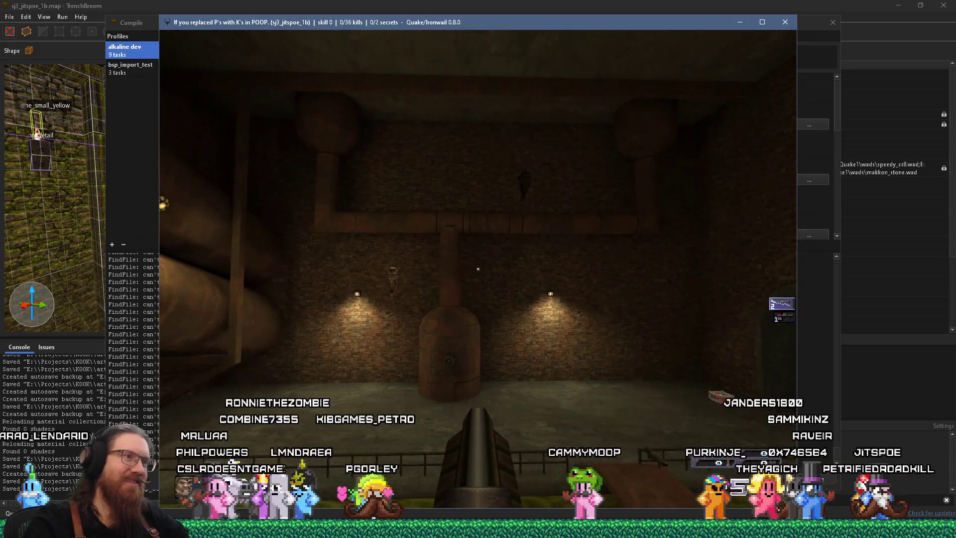
Move past the slime channel outlet toward the staircase, then switch to kook_todo.txt
key(Left)
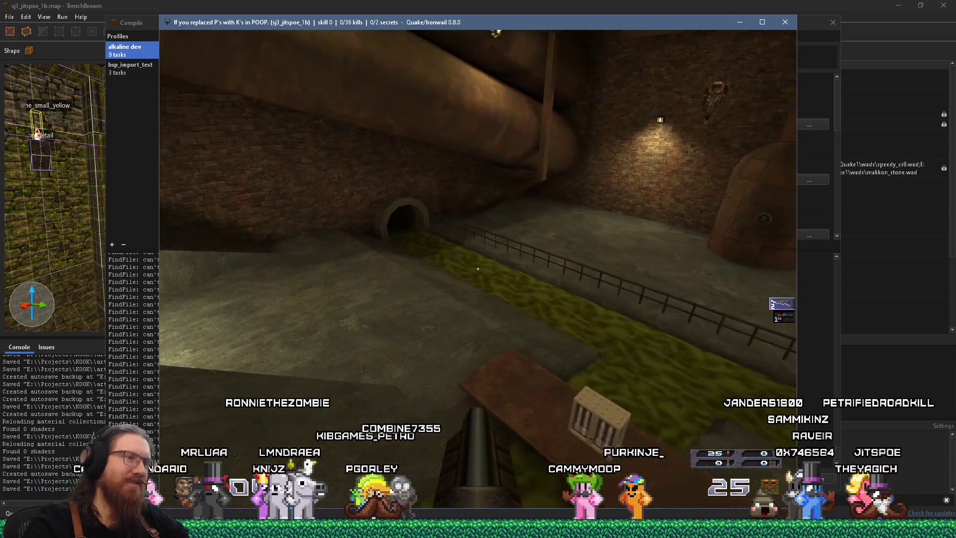
key(Left)
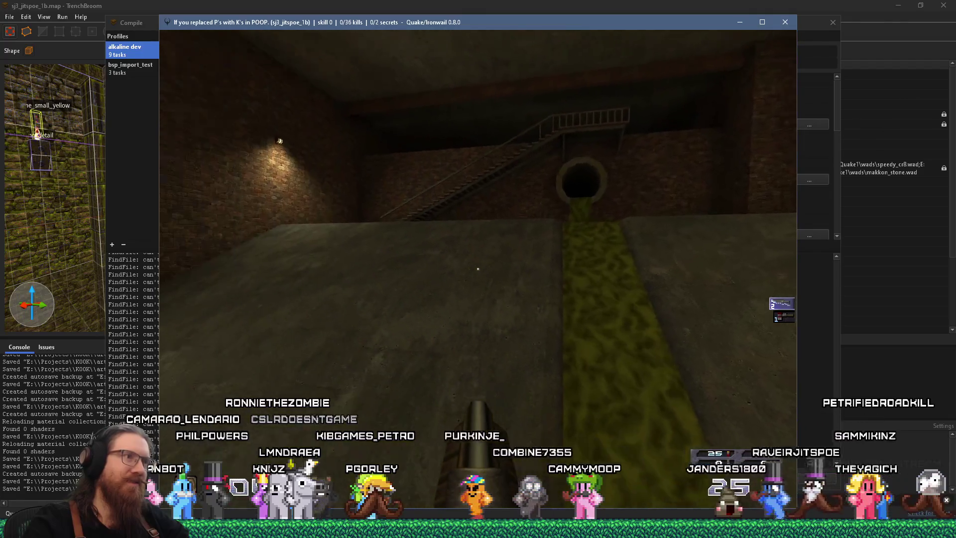
key(Up)
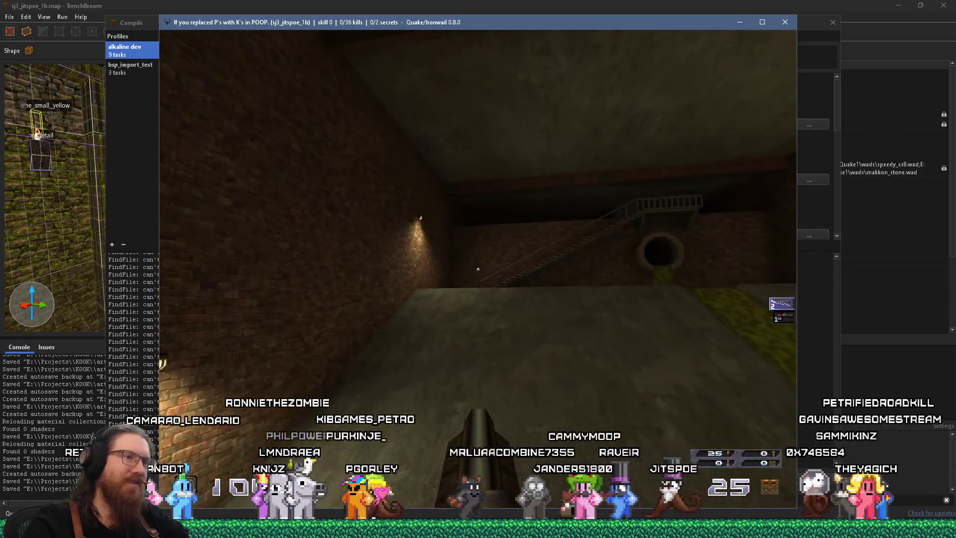
key(Up)
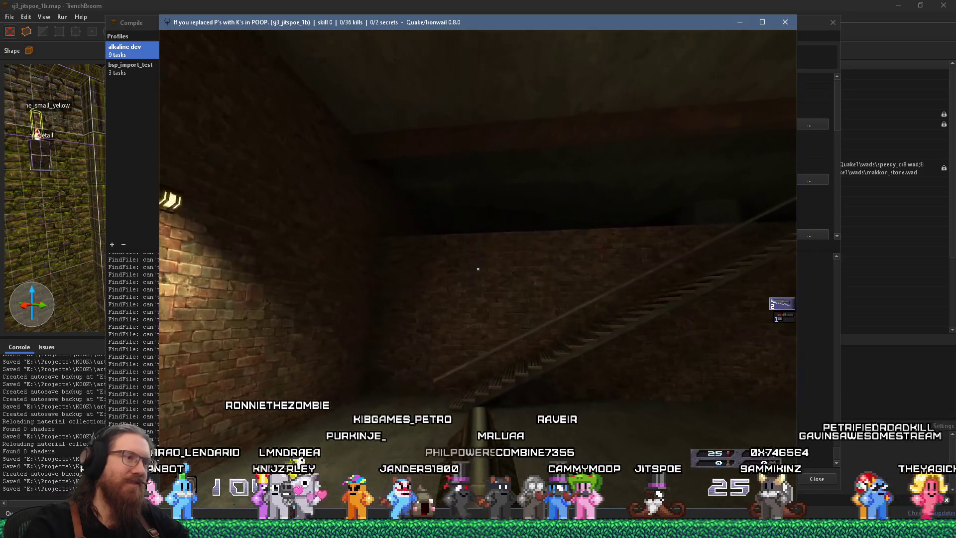
key(Right)
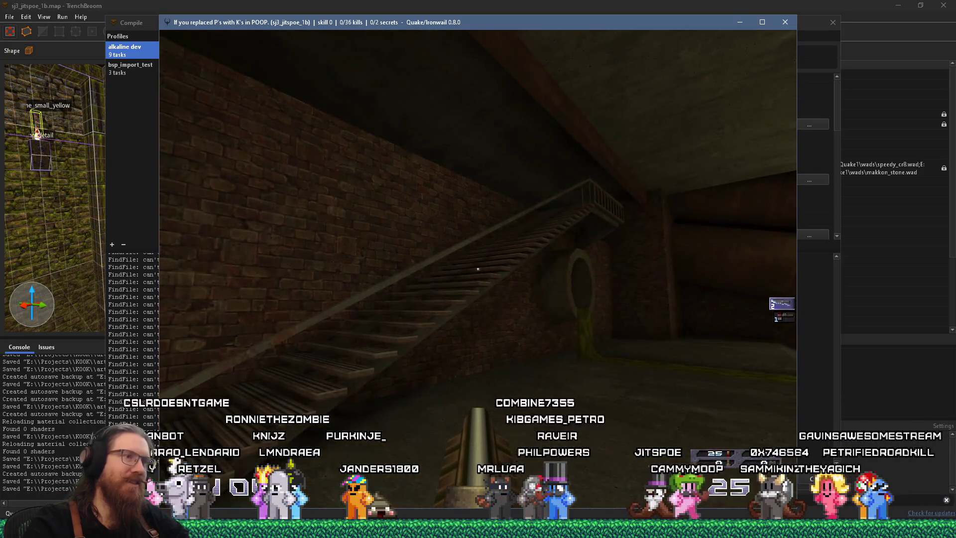
key(alt+Tab)
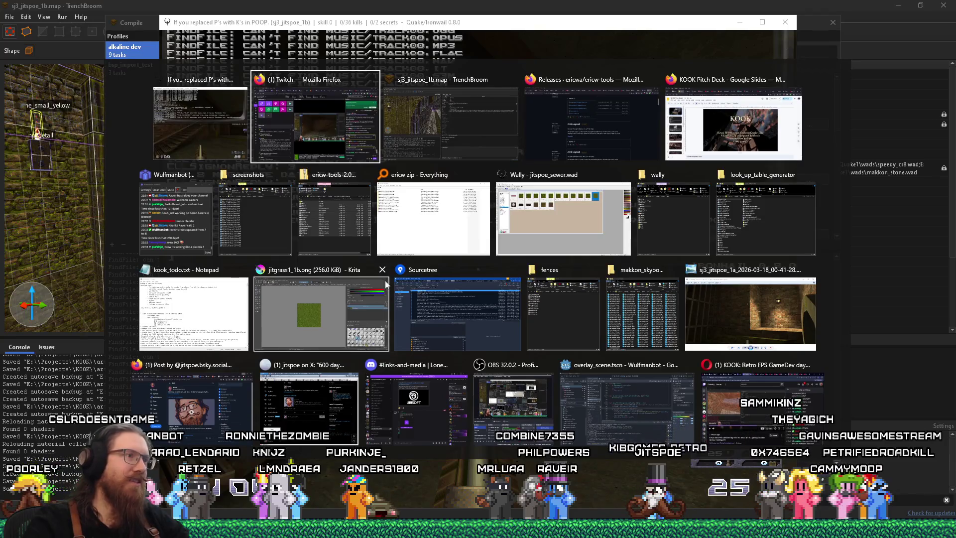
click(229, 318)
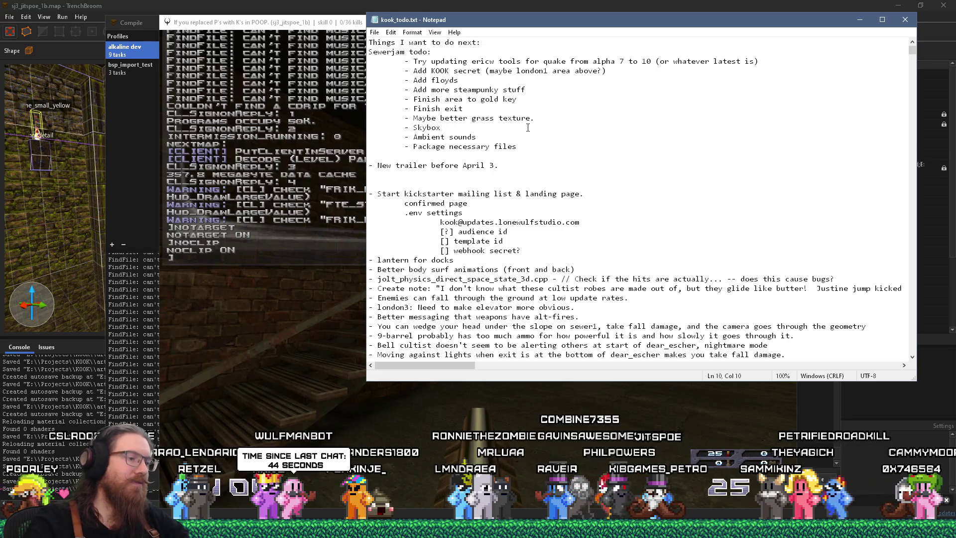
Add a 'railings on stairs' item below '- Skybox' in kook_todo.txt
key(Return)
text(- railings on stair)
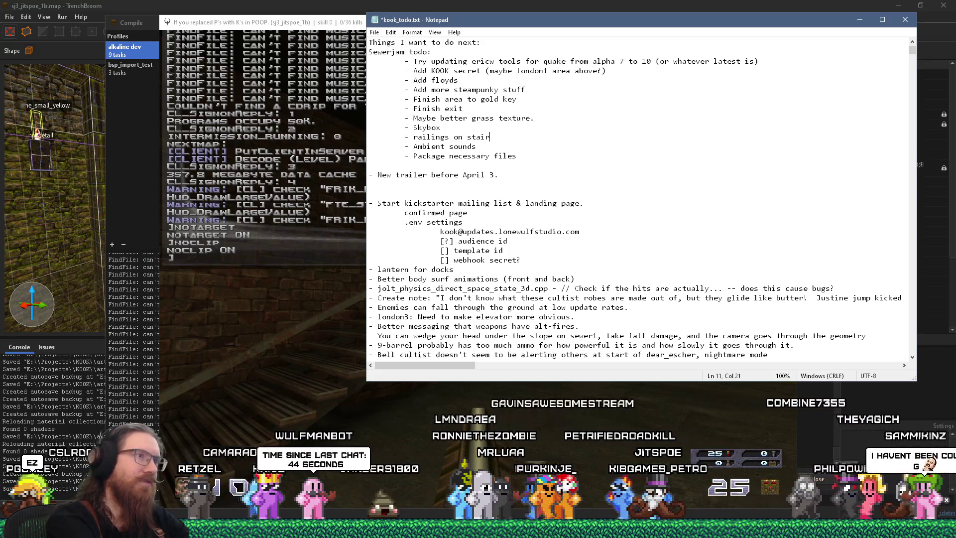
text(s)
key(Return)
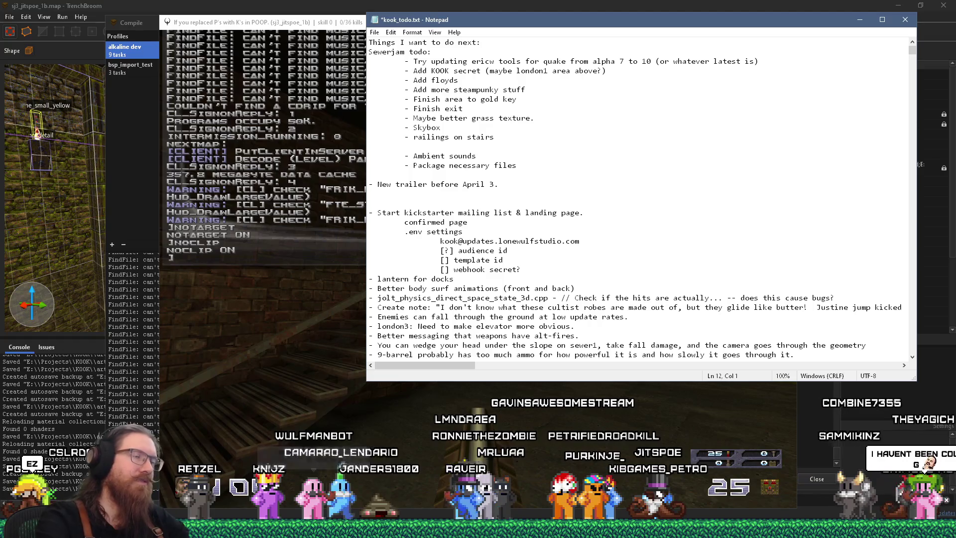
key(BackSpace)
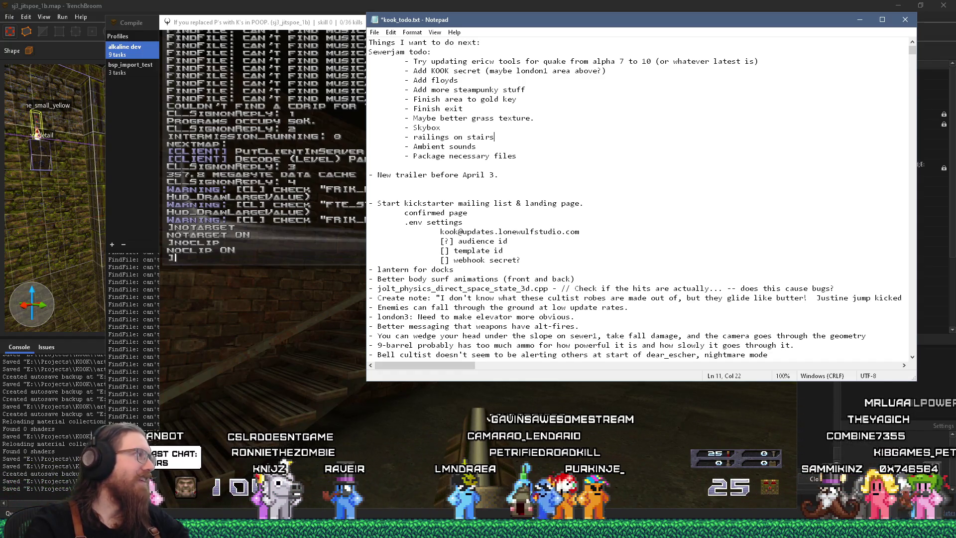
key(alt+Tab)
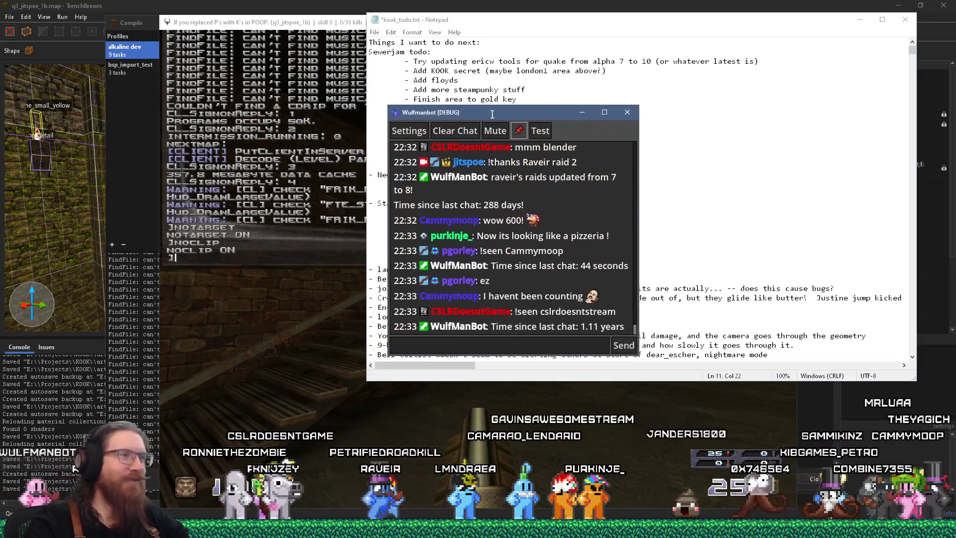
Drag the Wulfmanbot window off the left edge to uncover Notepad, then return to Ironwail
click(542, 192)
mouse_move(528, 112)
mouse_down()
mouse_move(590, 108)
mouse_move(0, 100)
mouse_up()
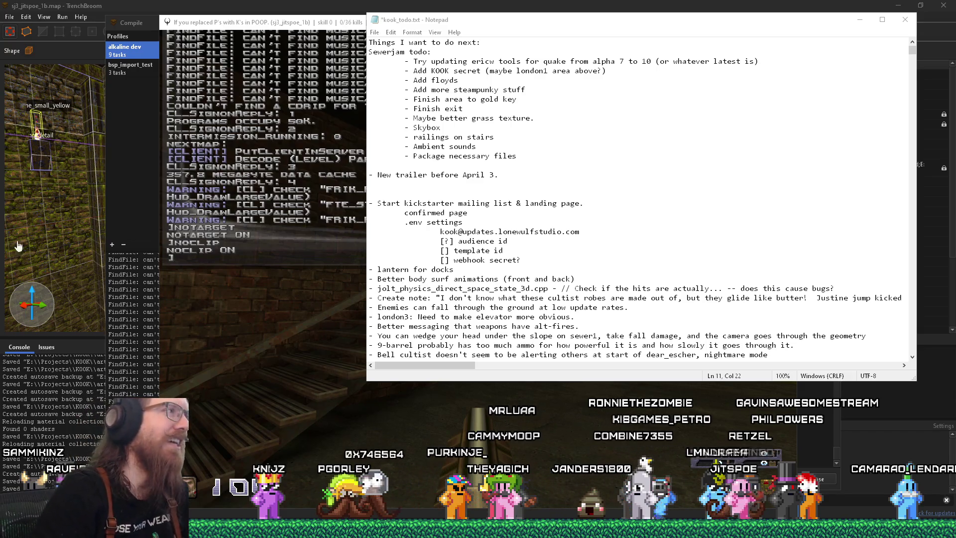
click(275, 24)
Enter quit in the Ironwail console to close the game
text(quit)
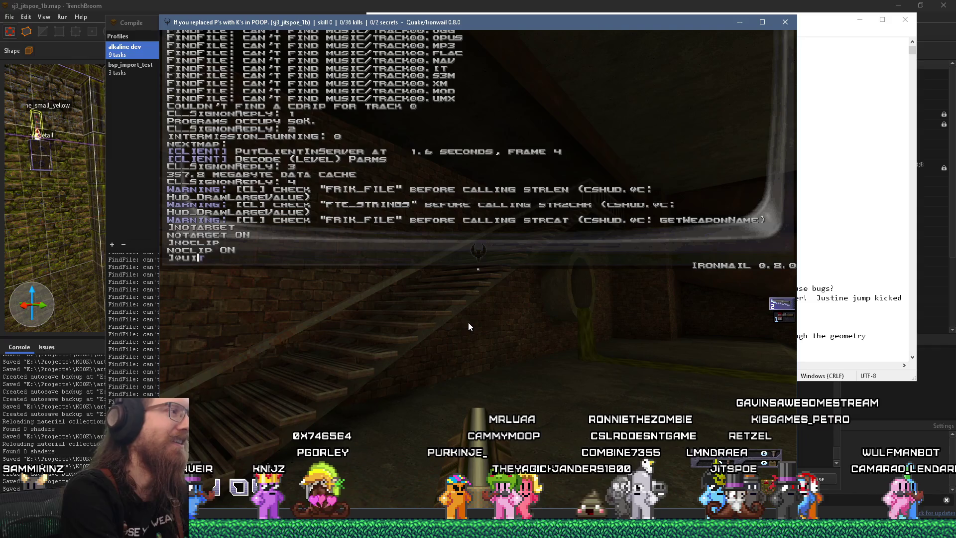
key(Return)
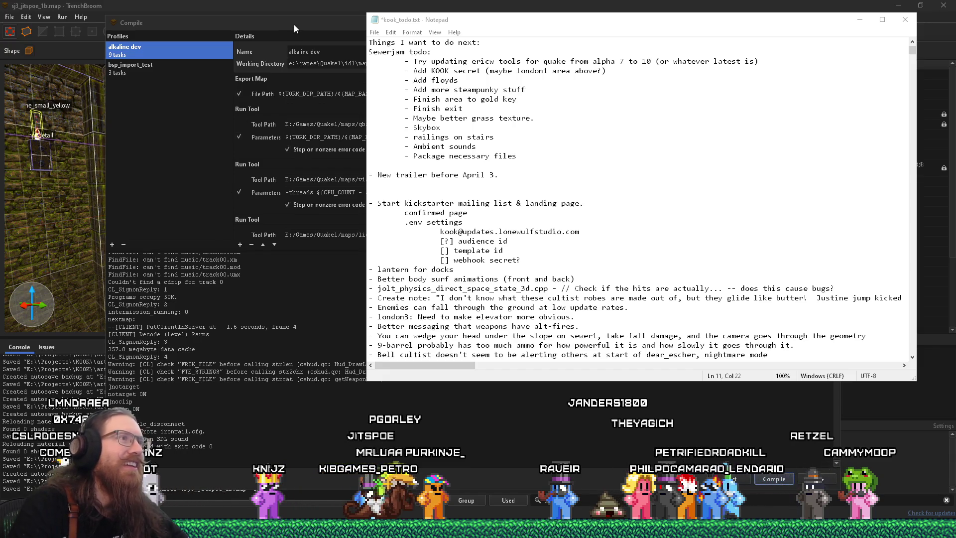
Save kook_todo.txt, delete the finished '- Skybox' line, and recompile with alkaline dev
click(374, 32)
click(390, 76)
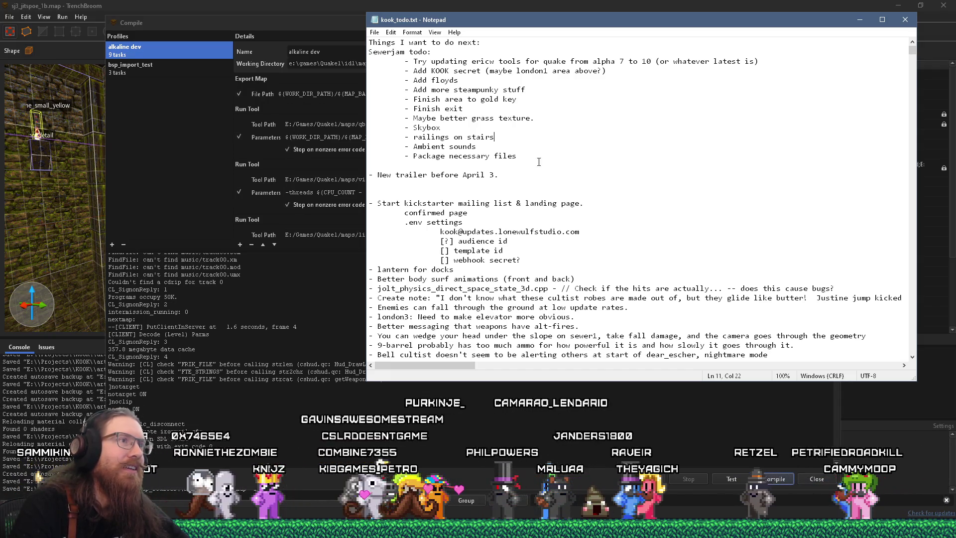
drag(552, 128, 556, 120)
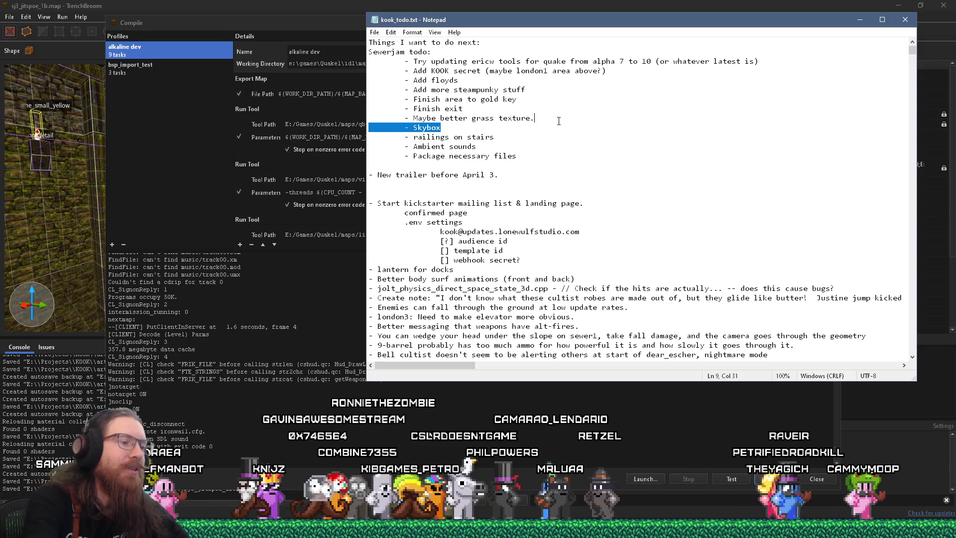
key(Delete)
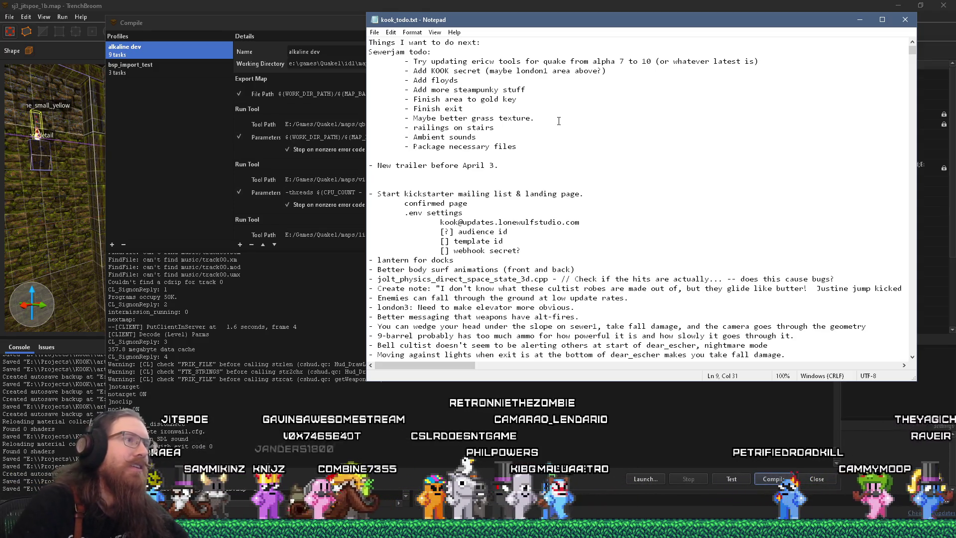
click(764, 479)
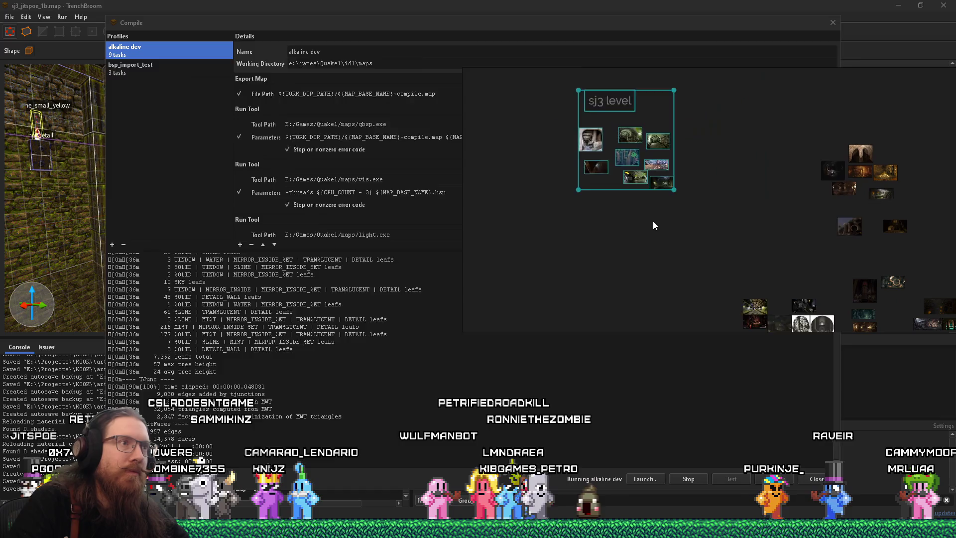
Back in Notepad, add an indented 'Create a welds texture for pipe seams' item under 'Maybe:' and start a new empty line
key(alt+Tab)
key(Return)
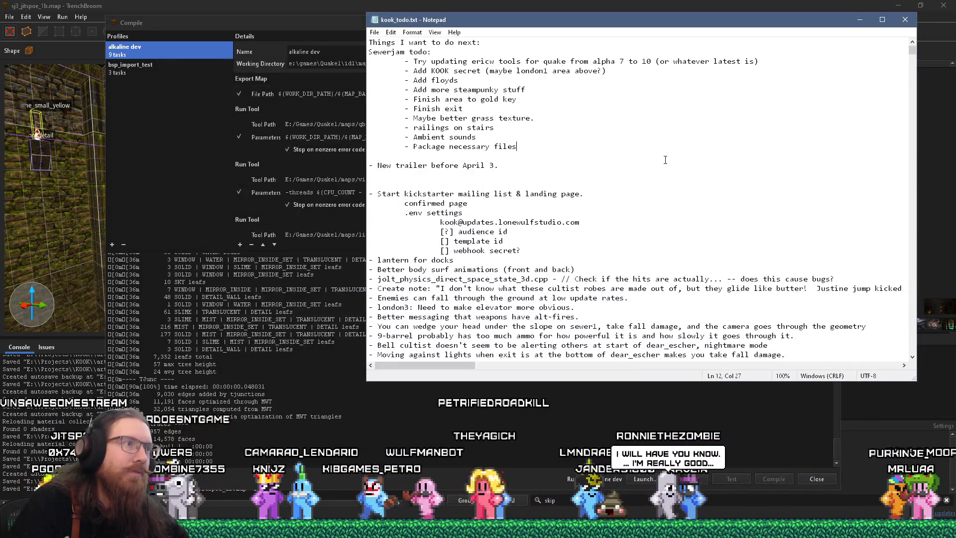
key(Tab)
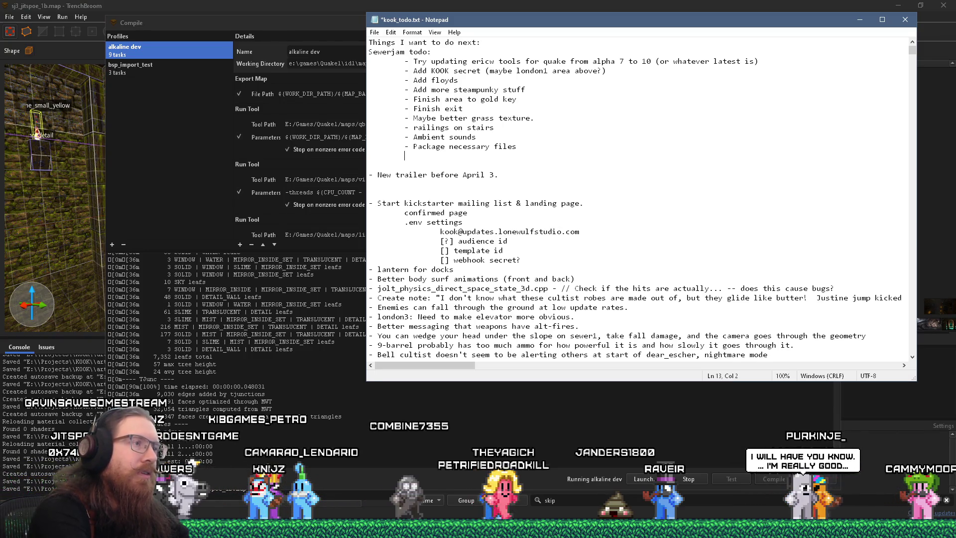
key(Return)
key(Tab)
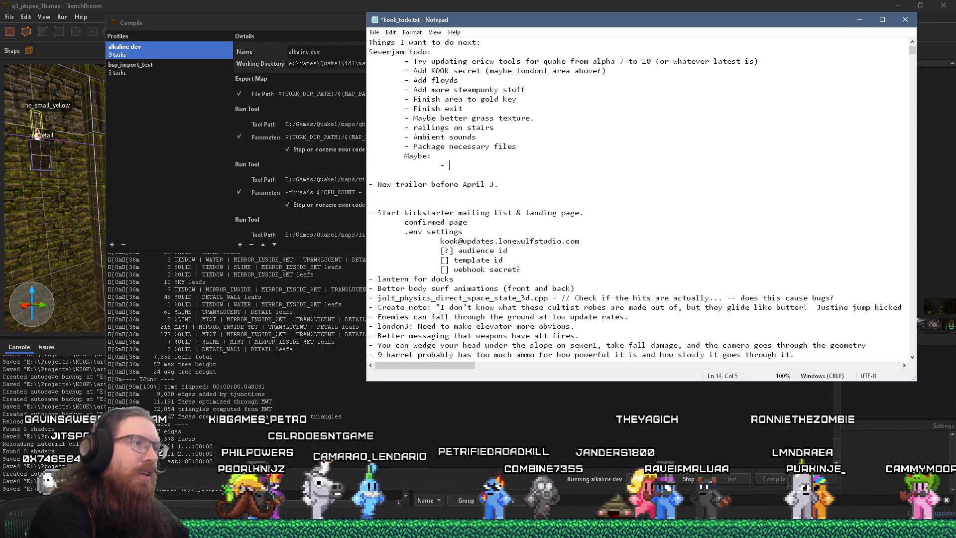
text(Create a welds texture for pipe seams)
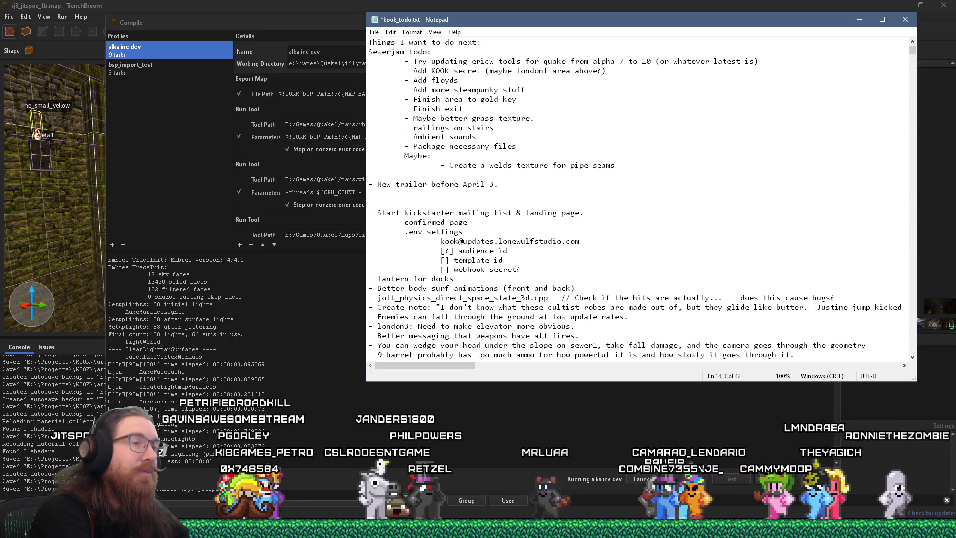
key(Return)
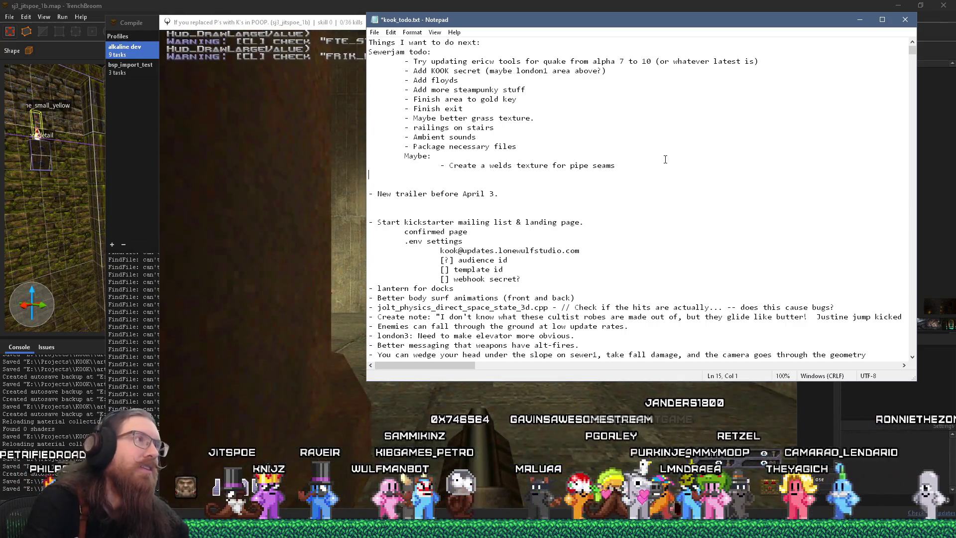
In Ironwail, turn on noclip and notarget from the game console
click(253, 31)
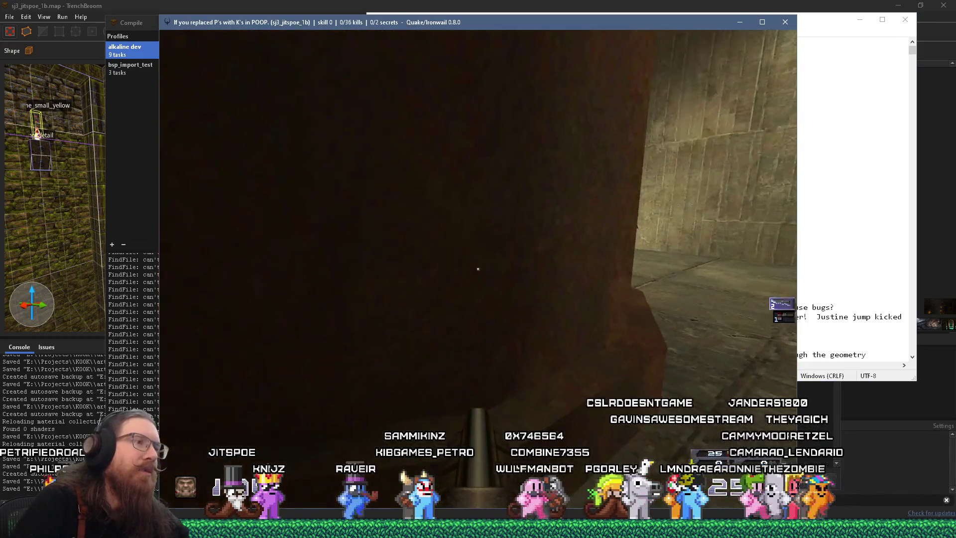
key(grave)
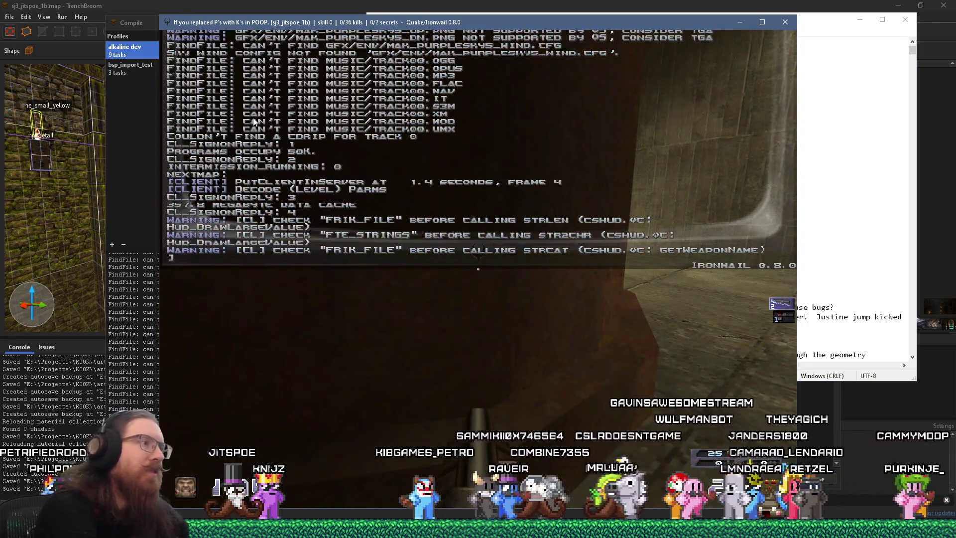
text(NOCLIP)
key(Return)
text(no)
key(Return)
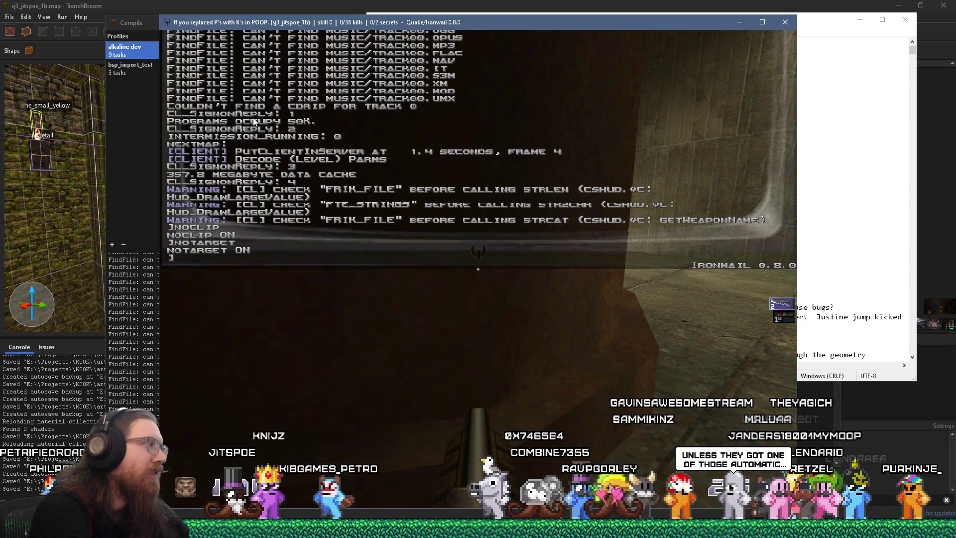
key(grave)
Fly through the pillars and up into the purple moonlit sky, ending facing the hexagonal stone ring
key(w)
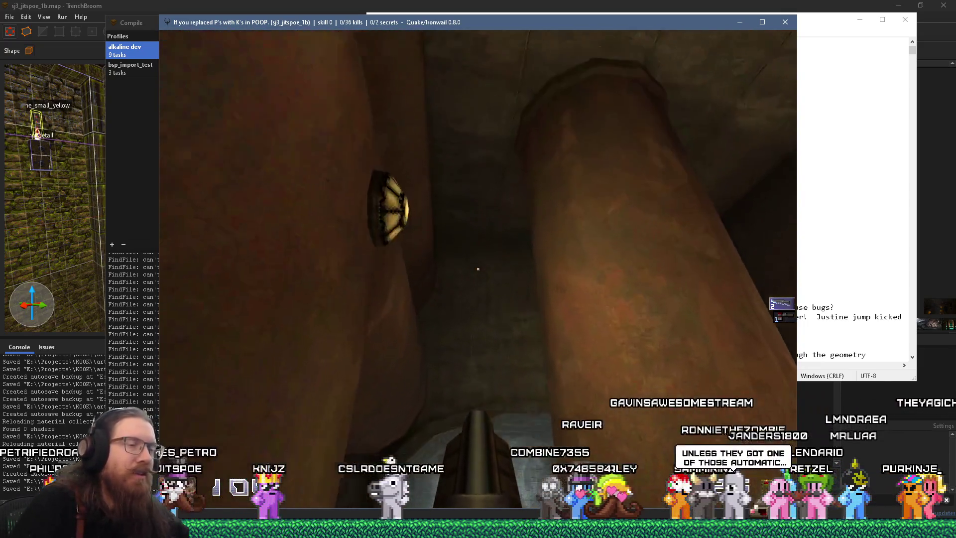
key(w)
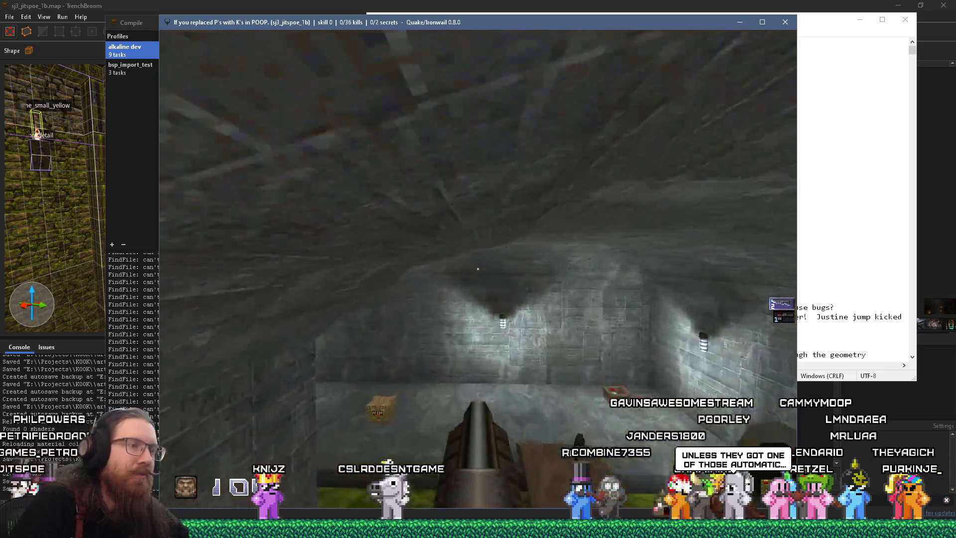
key(w)
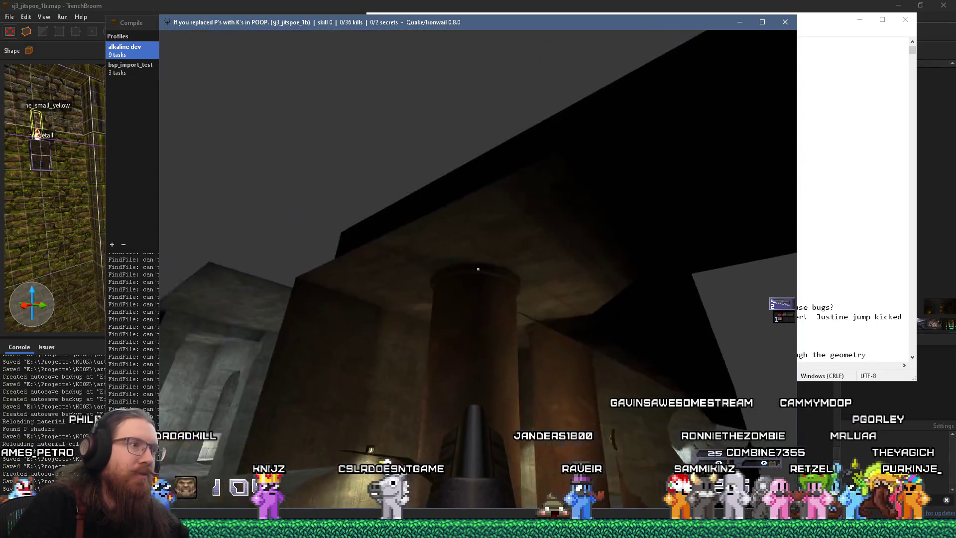
key(s)
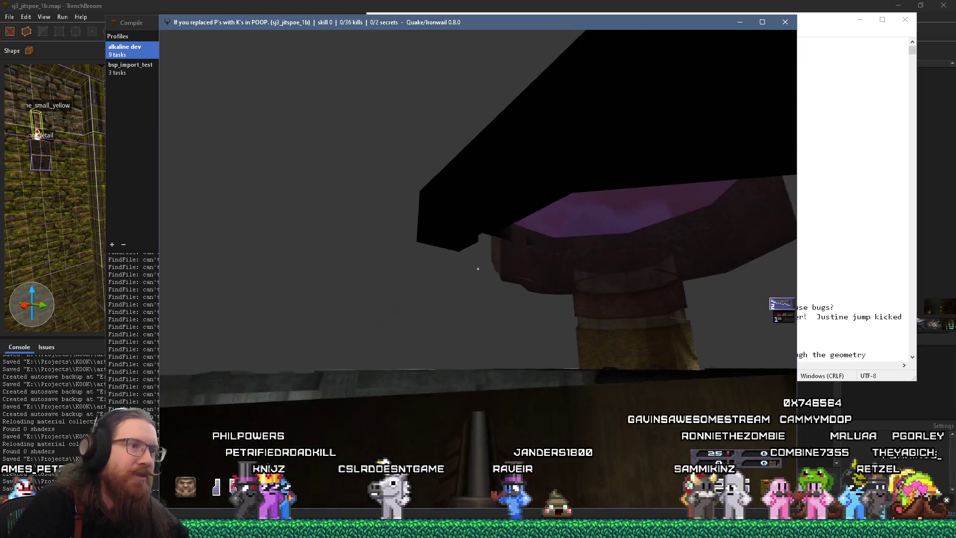
key(w)
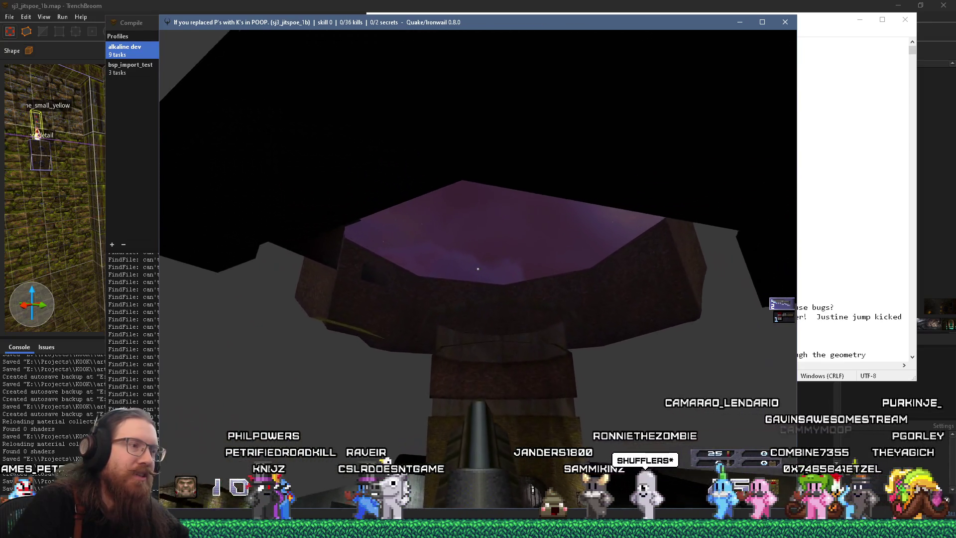
key(w)
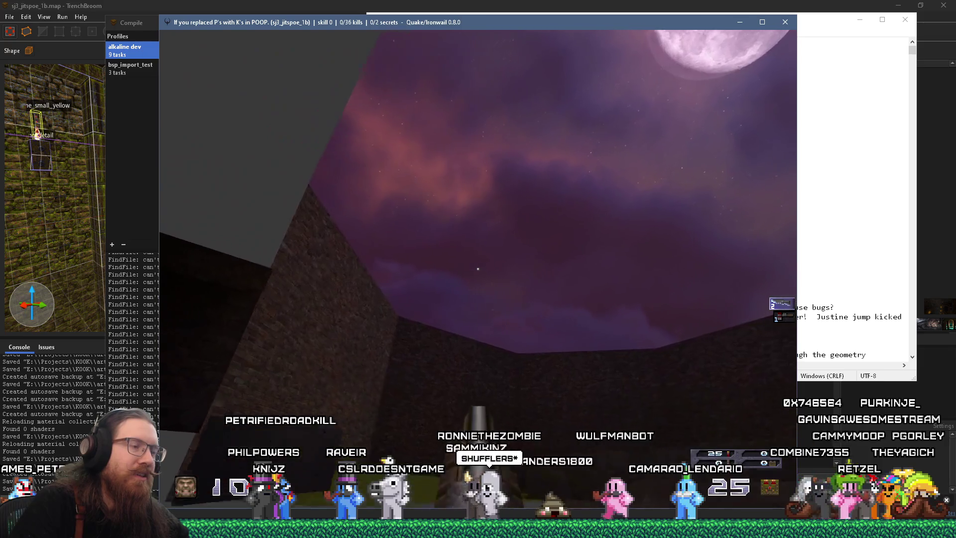
key(w)
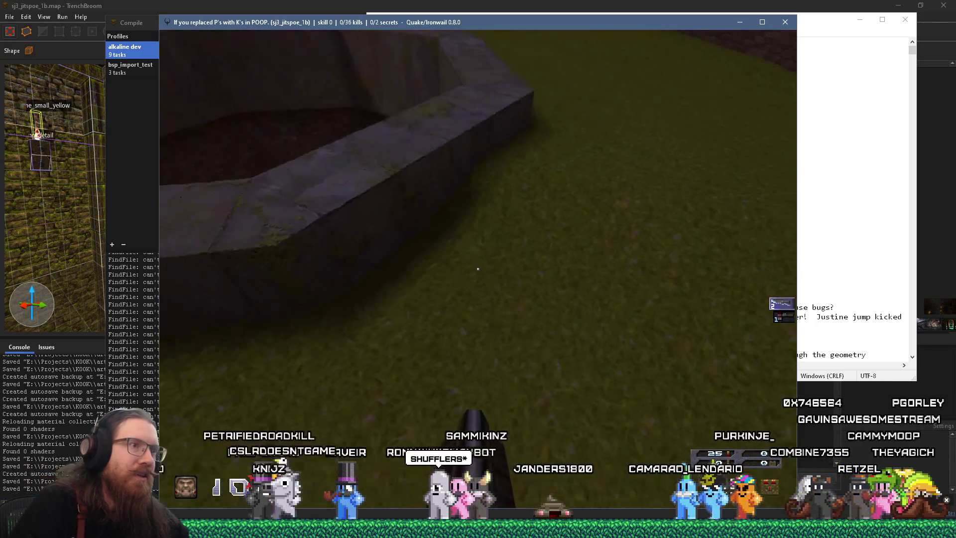
key(w)
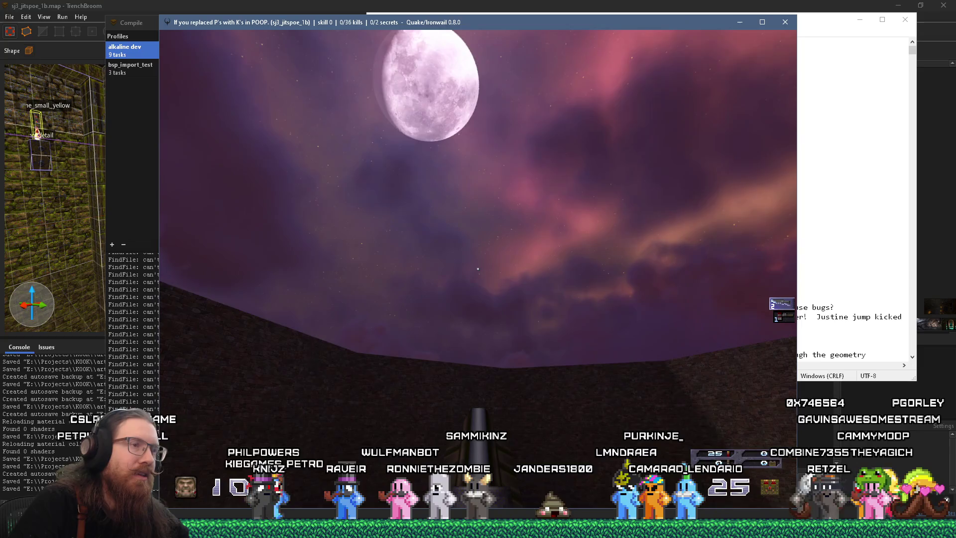
key(w)
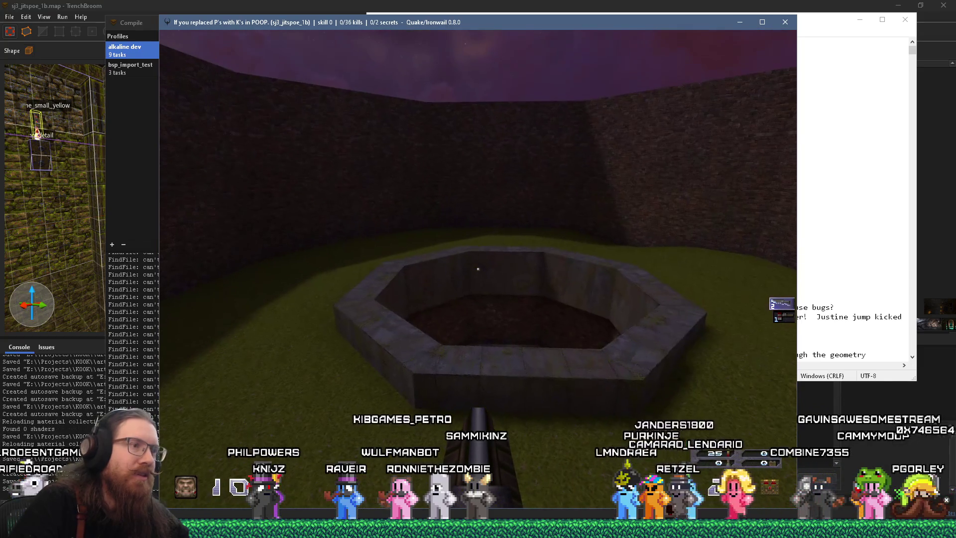
key(w)
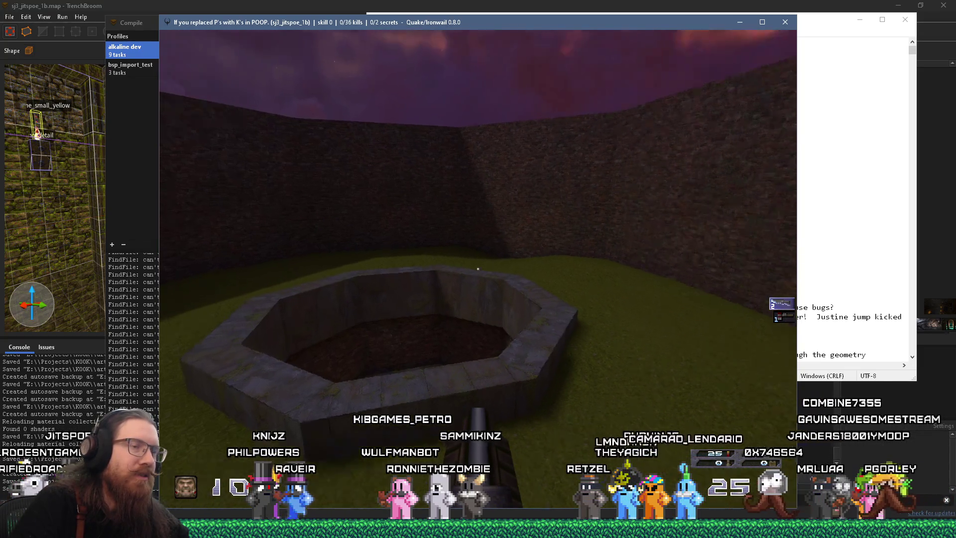
key(Left)
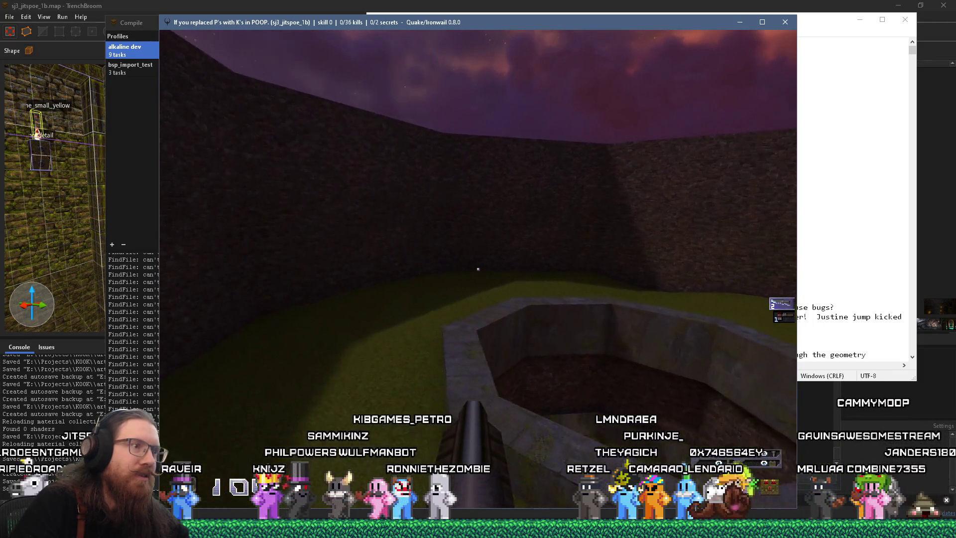
key(Right)
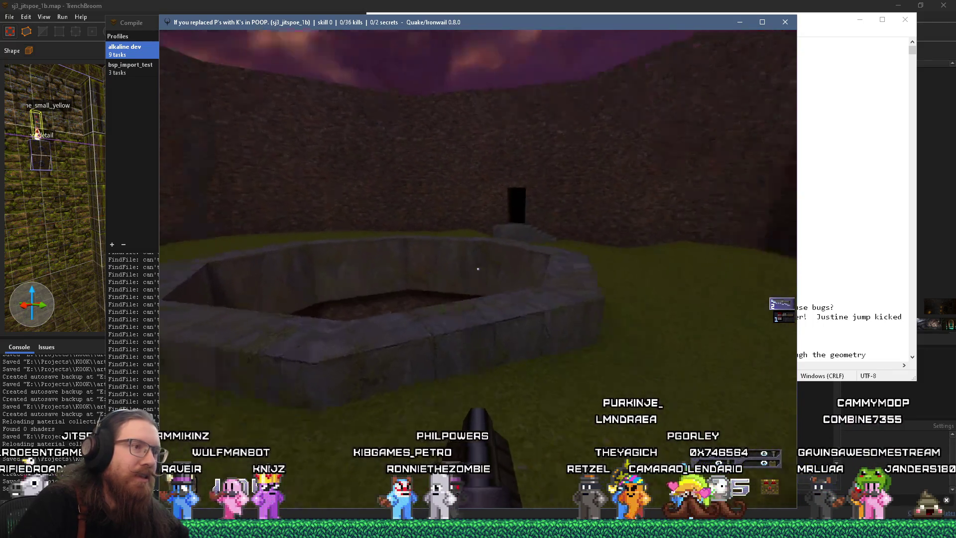
key(Left)
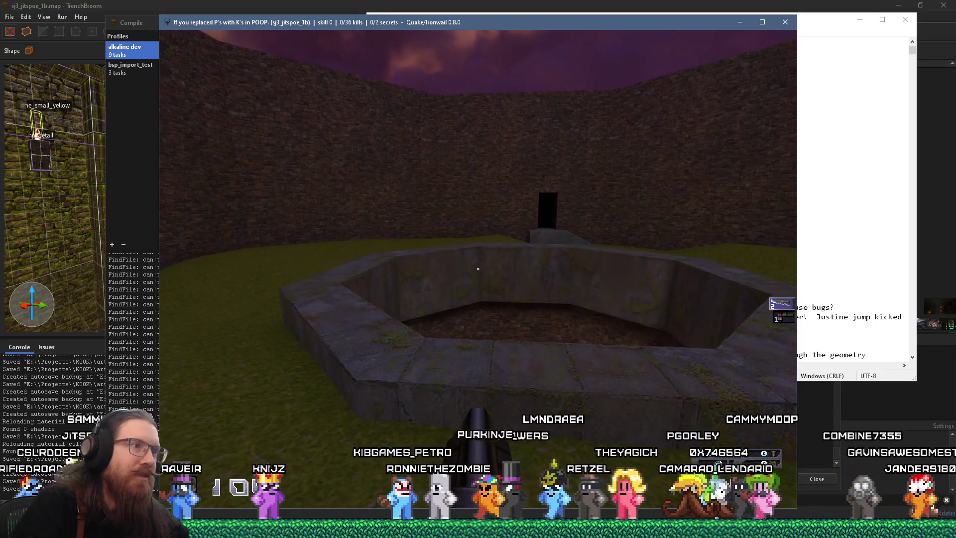
Turn noclip off and walk through the brick-wall doorway into the courtyard, looking up at the sky
text(noclip)
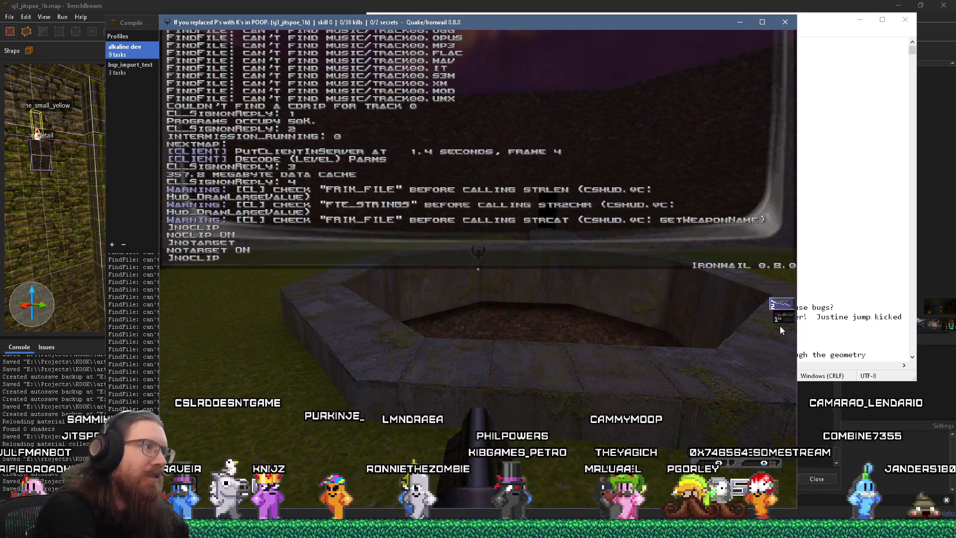
key(Return)
key(grave)
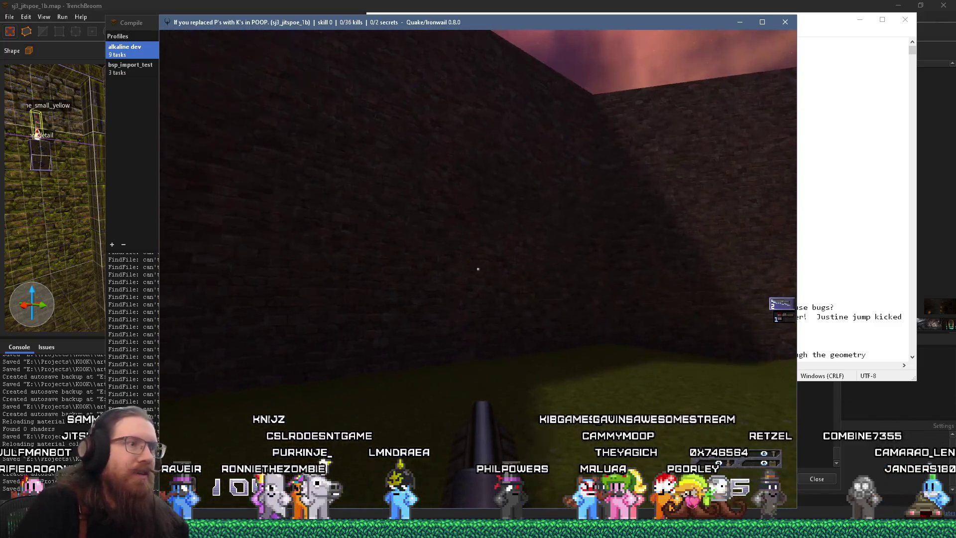
key(Right)
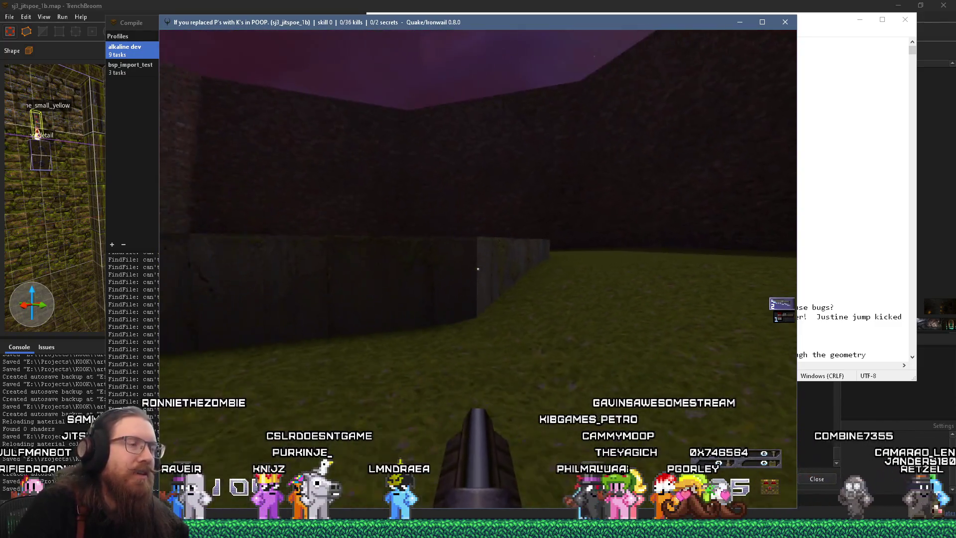
key(Left)
key(Up)
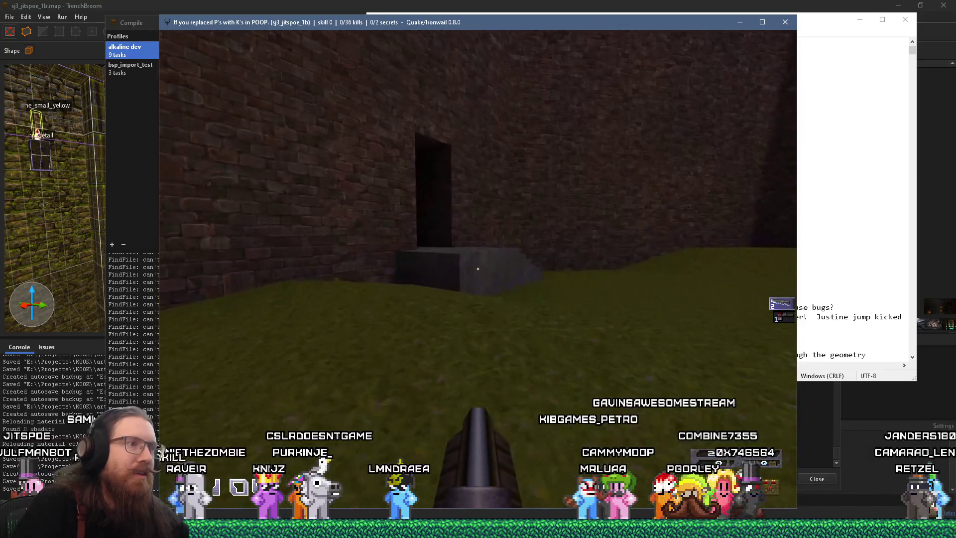
key(Up)
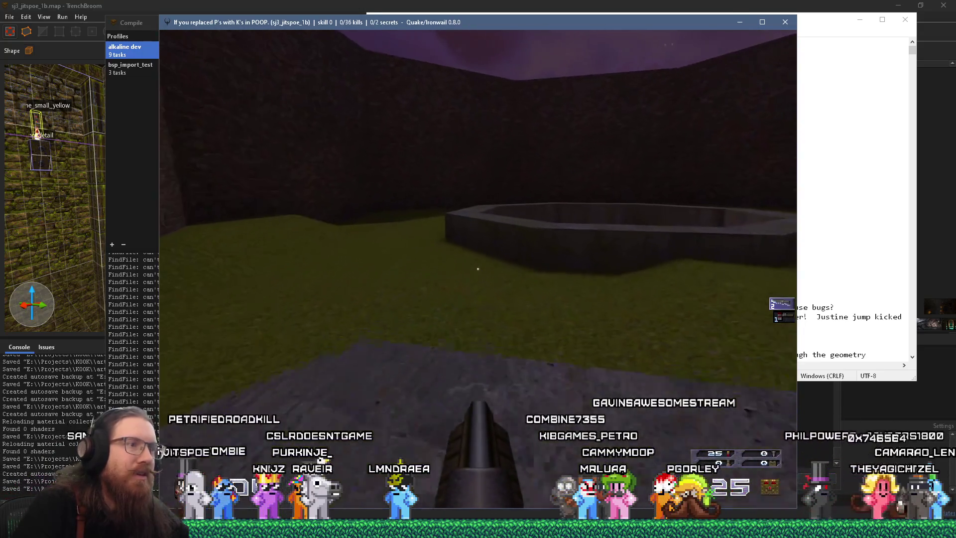
key(Left)
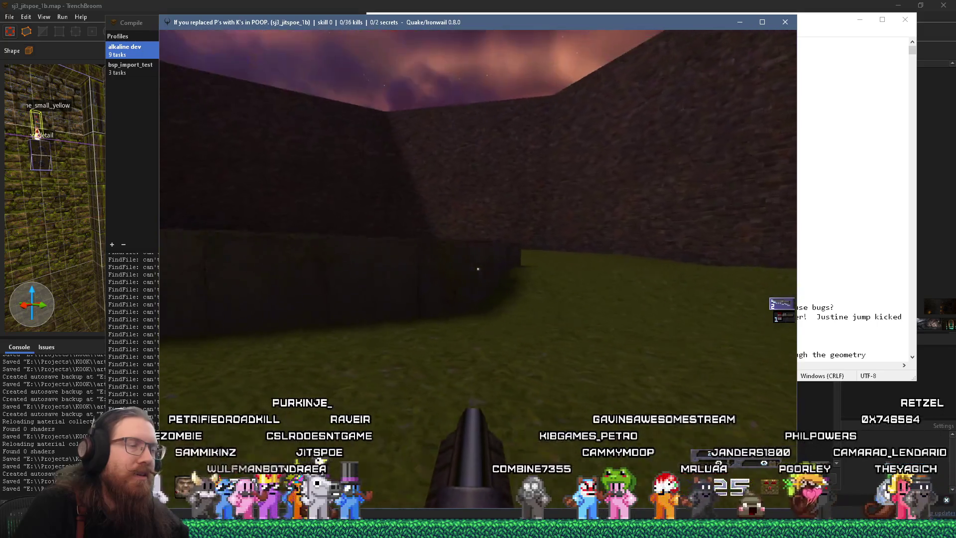
key(Down)
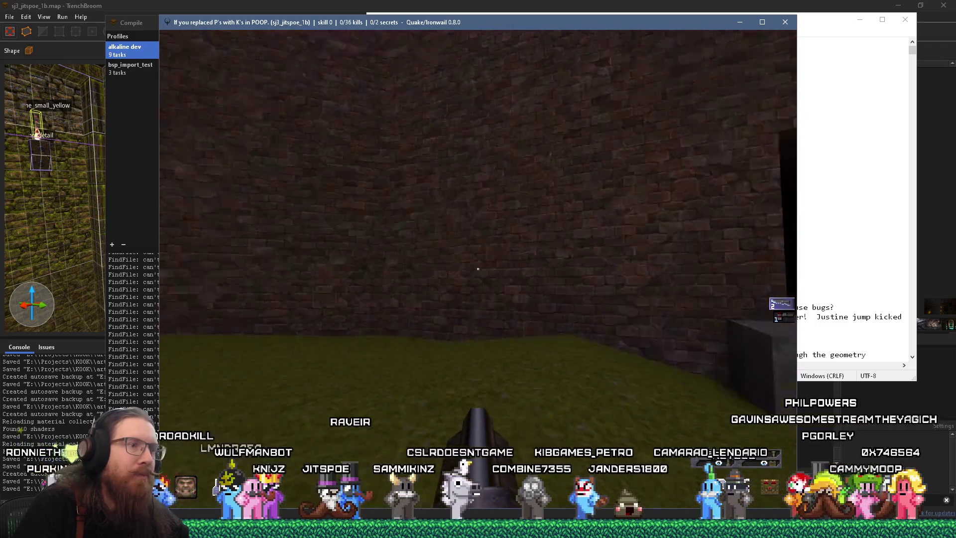
key(Up)
key(Up)
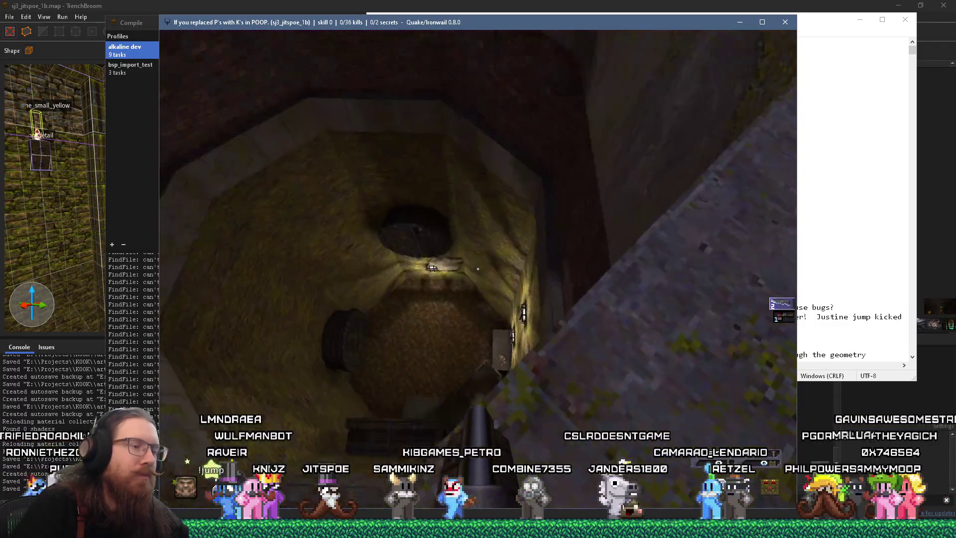